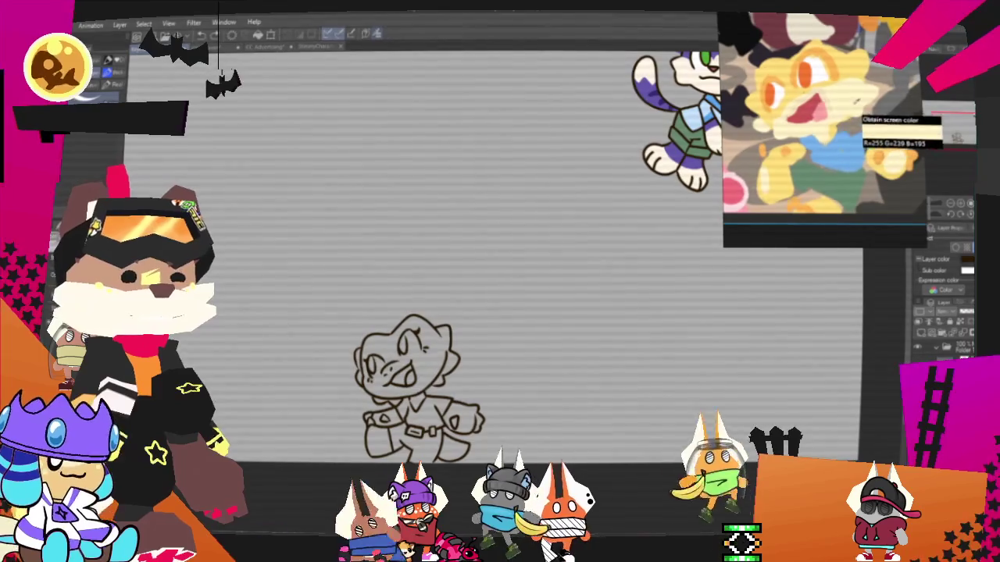
# Check the whole sketch, then fill the lizard's head pale yellow.
pyautogui.hotkey('ctrl', '-')
pyautogui.hotkey('ctrl', '+')
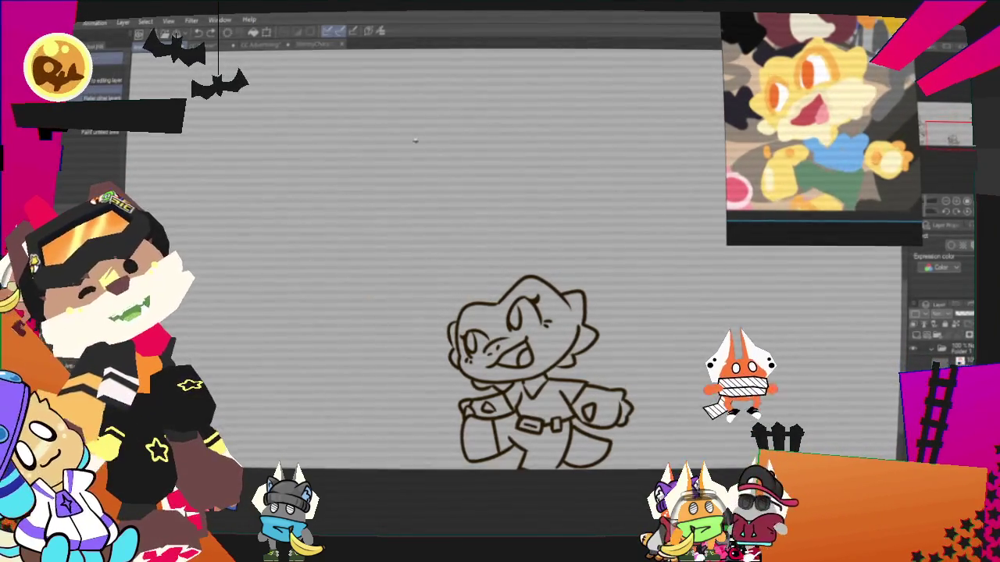
pyautogui.click(550, 344)
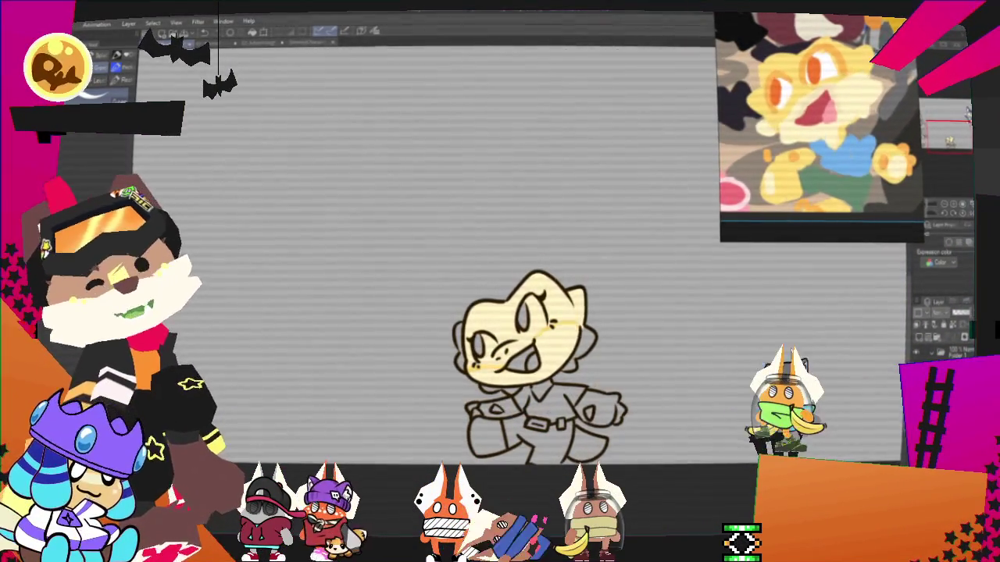
# Fill the eyes and head markings orange and the mouth and tongue pink.
pyautogui.press('g')
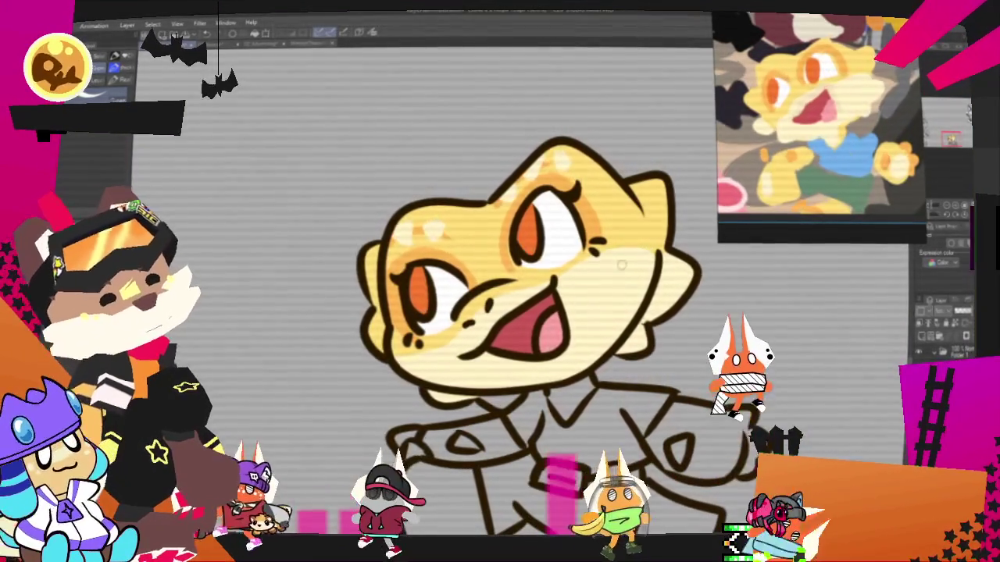
# Bring the lizard's body into view and fill the shirt light blue.
pyautogui.moveTo(950, 140); pyautogui.dragTo(953, 144)
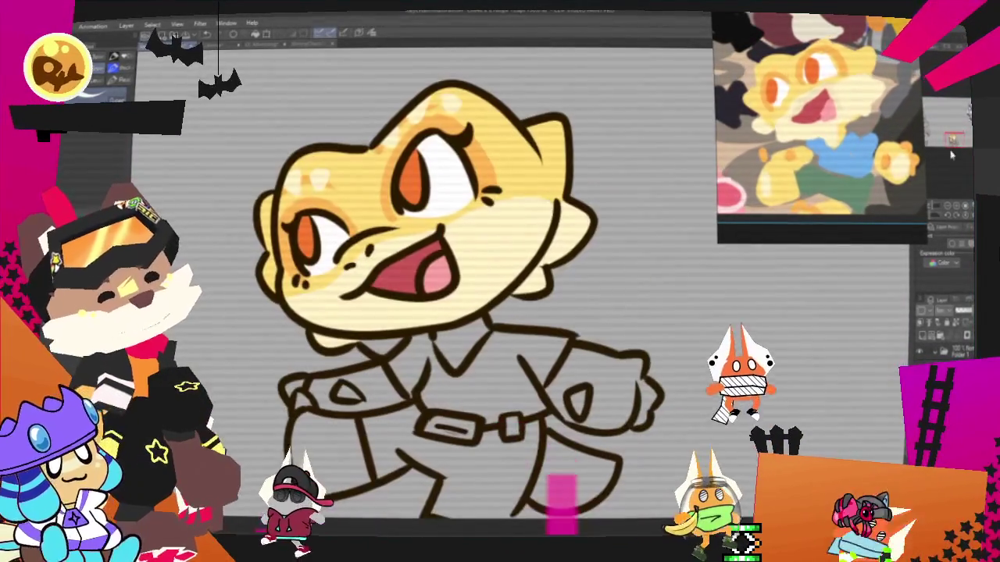
pyautogui.press('g')
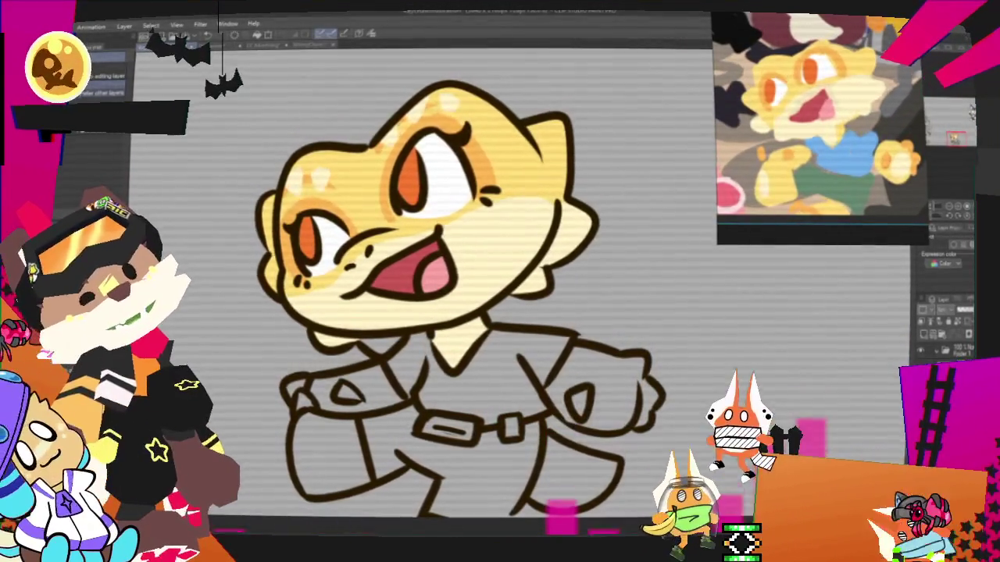
pyautogui.press('p')
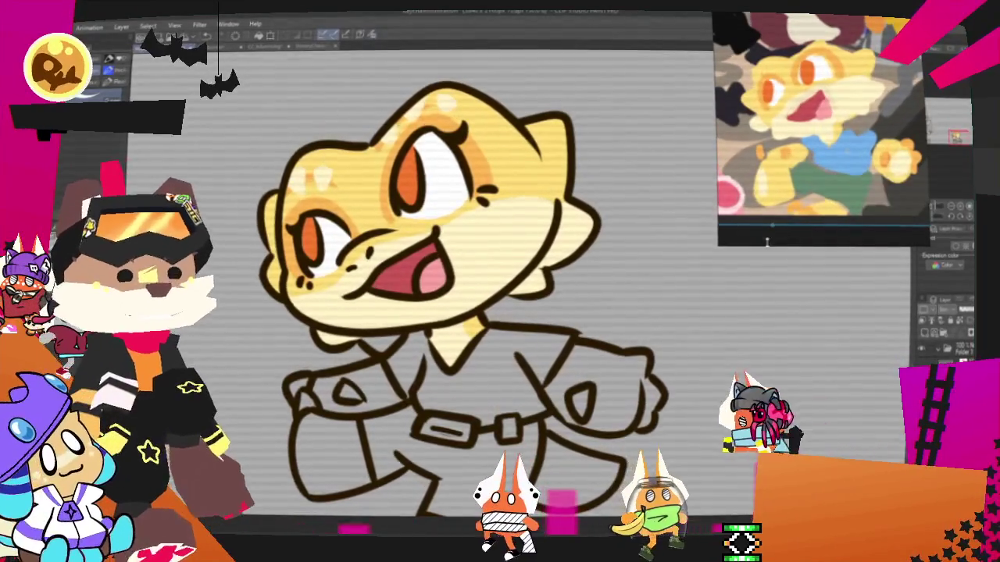
pyautogui.press('g')
pyautogui.click(495, 397)
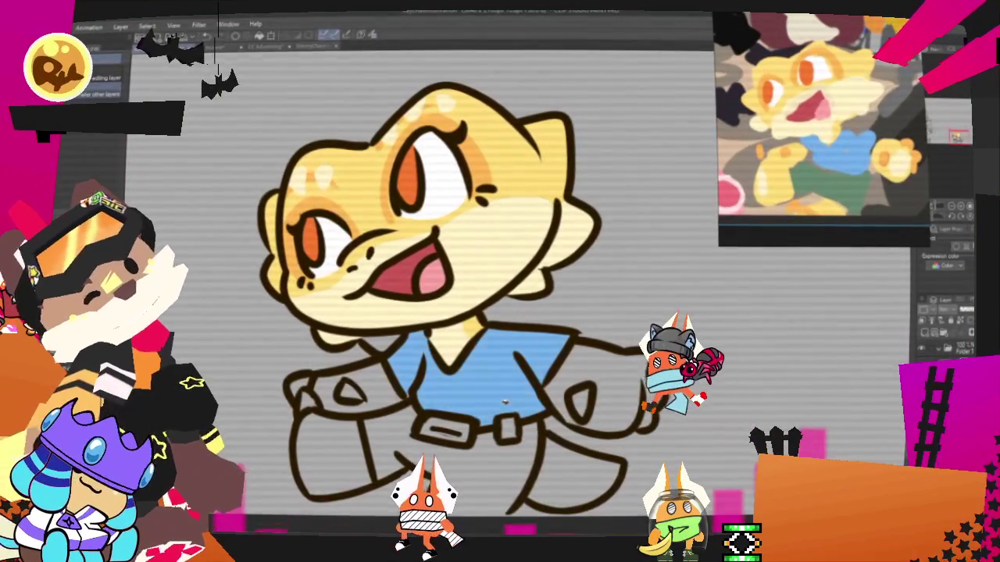
# Fill the arms and hands yellow, adding orange to the left hand.
pyautogui.click(582, 367)
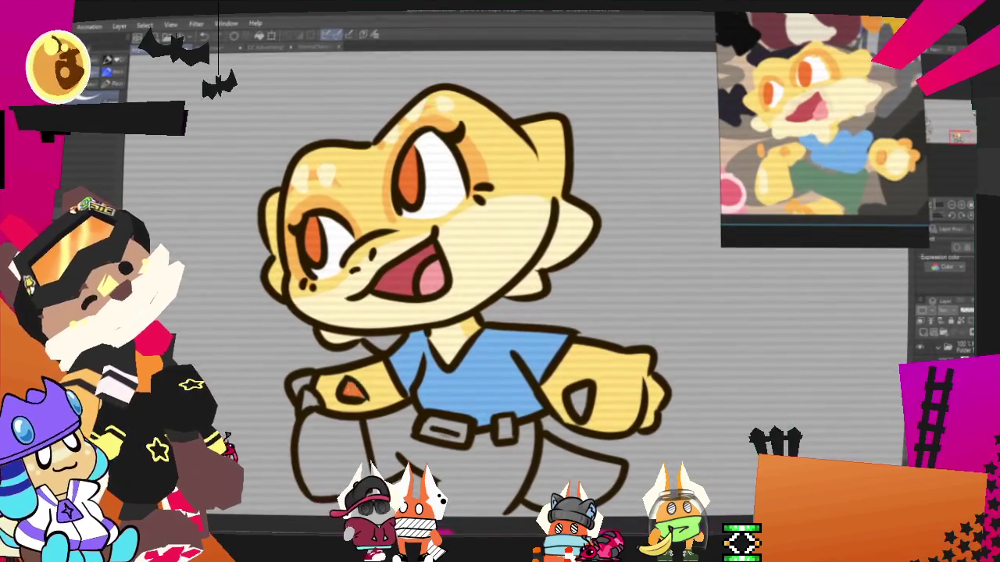
pyautogui.click(301, 384)
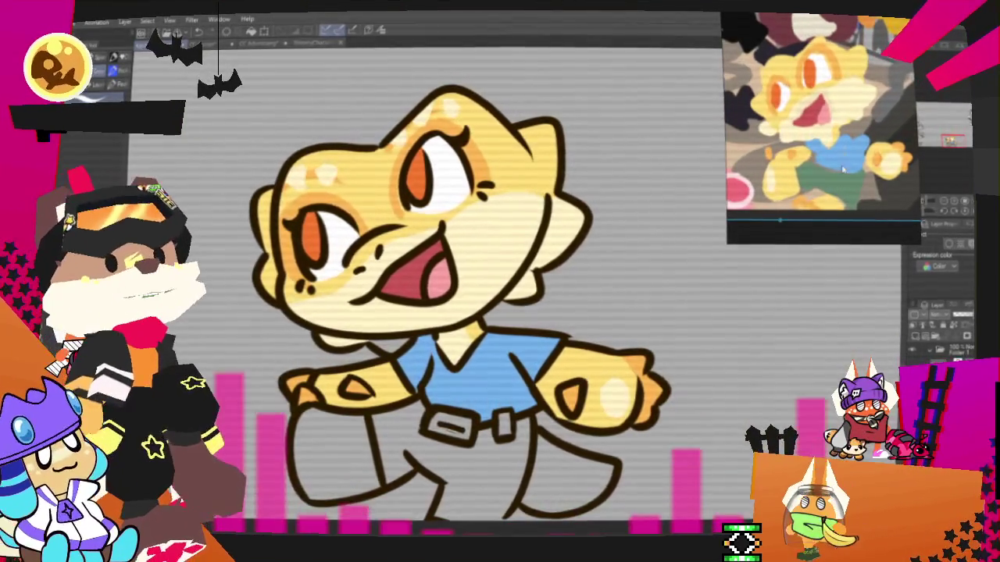
pyautogui.scroll(-2, 484, 273)
# Fill the exposed left leg yellow and the pants green.
pyautogui.scroll(-2, 485, 274)
pyautogui.scroll(-2, 485, 273)
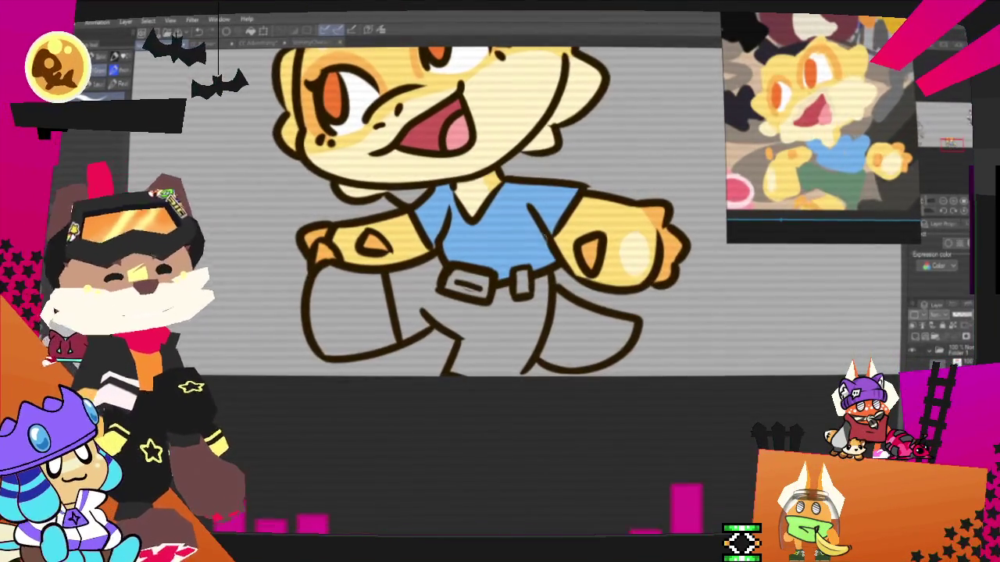
pyautogui.press('g')
pyautogui.click(371, 309)
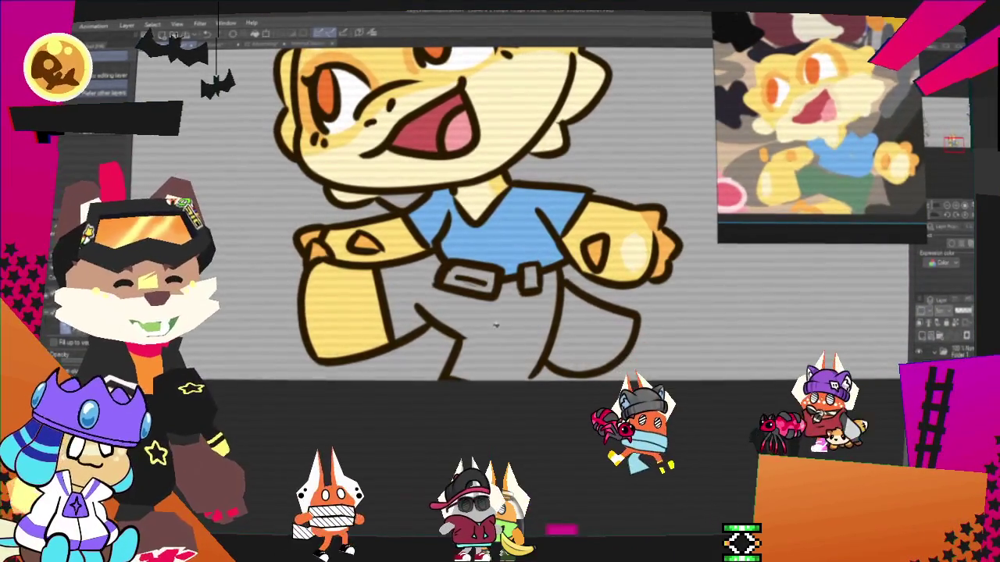
pyautogui.click(469, 313)
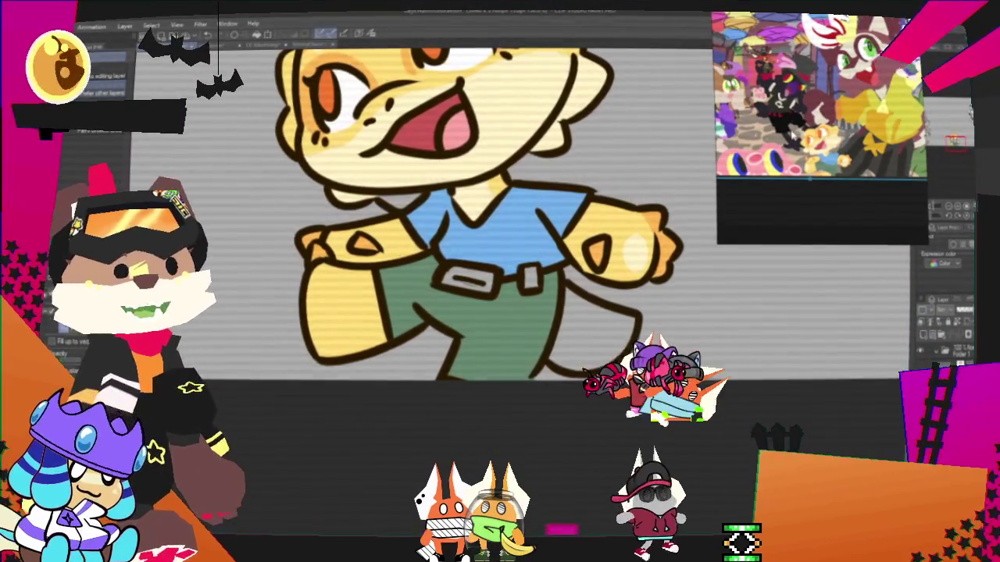
pyautogui.scroll(1, 503, 187)
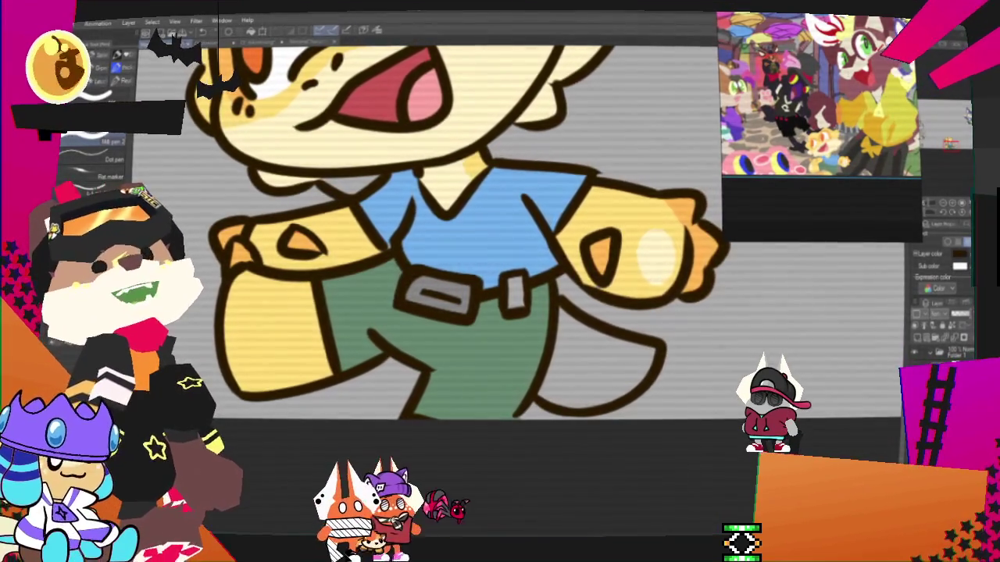
# Paint the belt strap a dark reddish brown around the grey buckle.
pyautogui.scroll(-2, 94, 161)
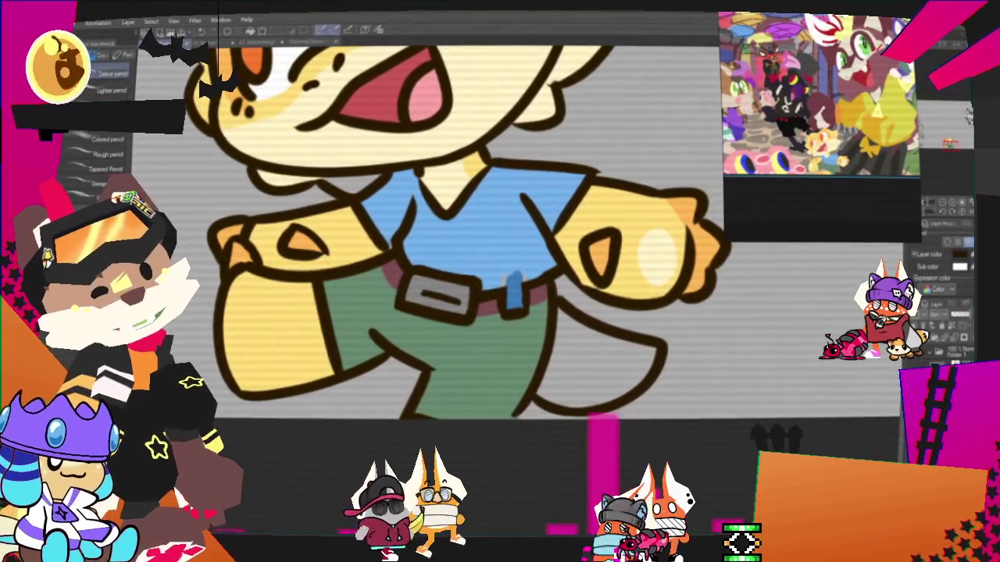
pyautogui.press('p')
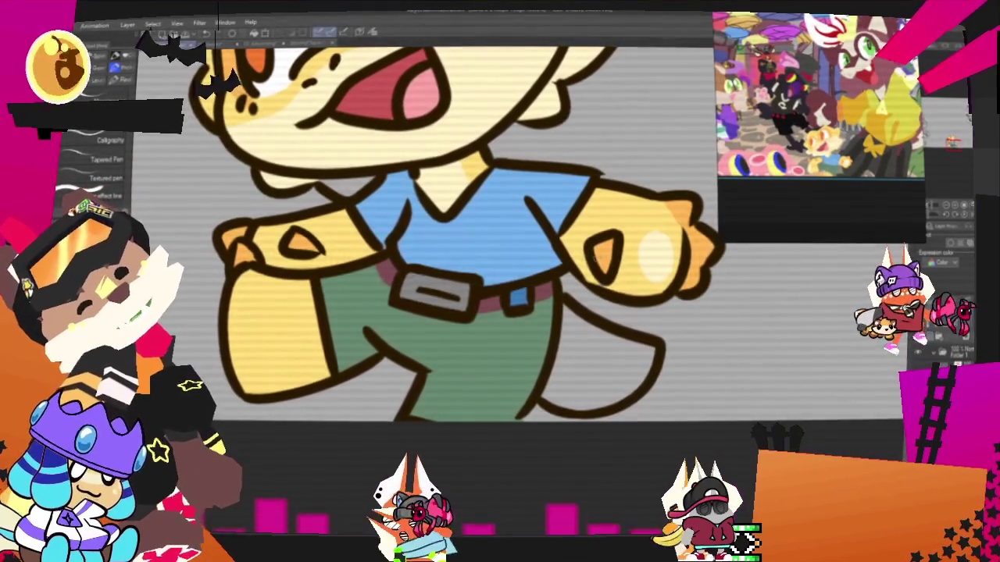
# Draw an orange swirl ringed with short sun rays on the blue shirt.
pyautogui.moveTo(443, 245); pyautogui.dragTo(478, 222)
pyautogui.moveTo(474, 238); pyautogui.dragTo(495, 233)
pyautogui.moveTo(478, 249); pyautogui.dragTo(493, 253)
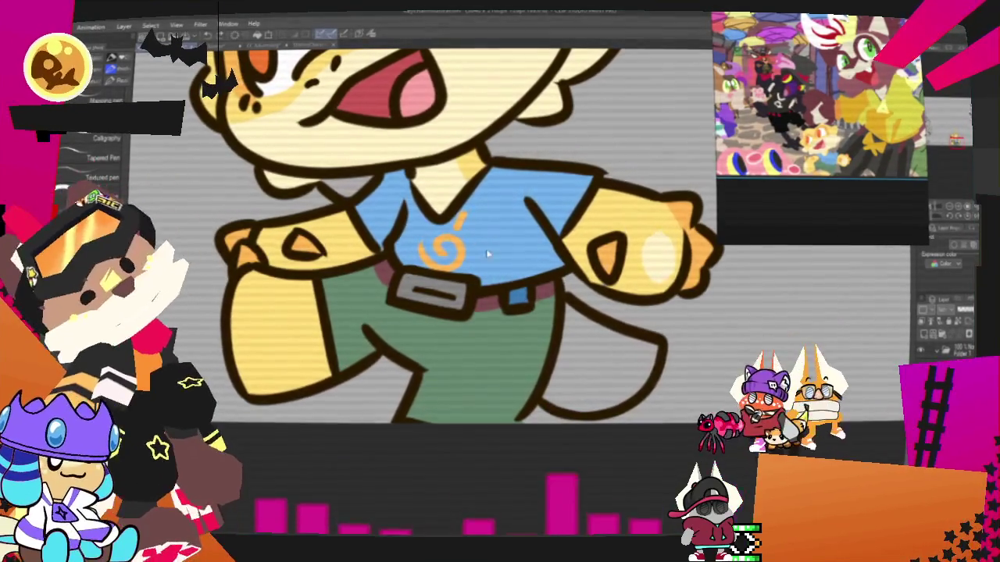
pyautogui.moveTo(486, 248); pyautogui.dragTo(459, 275)
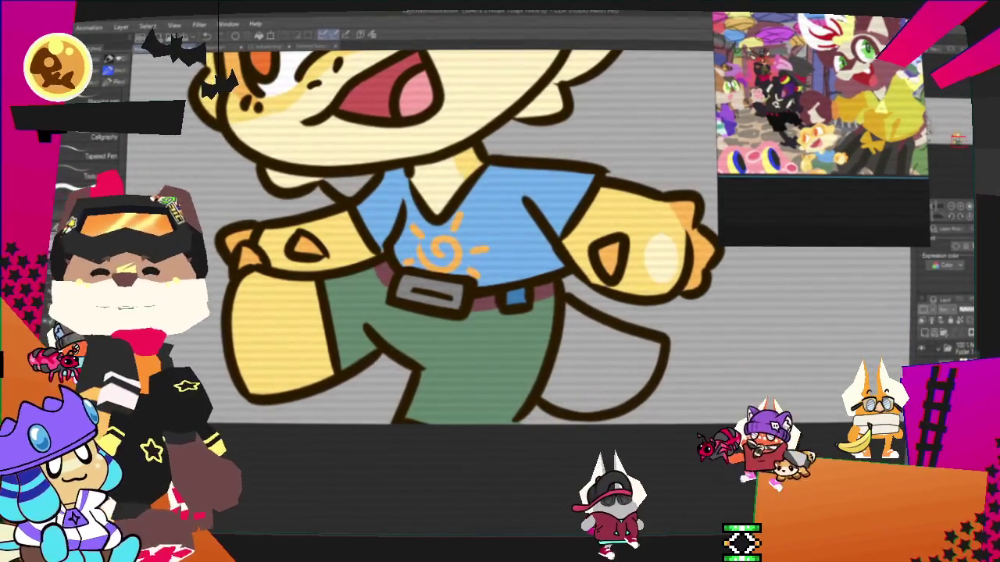
# Zoom in and out to review the finished lizard, then select the pen tools.
pyautogui.scroll(-3, 469, 274)
pyautogui.scroll(3, 500, 234)
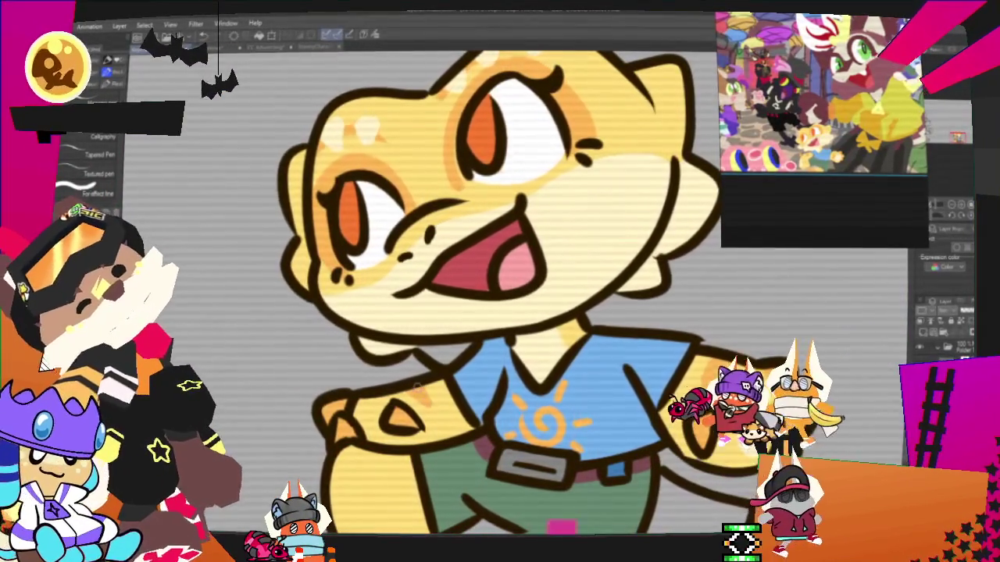
pyautogui.scroll(2, 610, 313)
pyautogui.scroll(2, 546, 273)
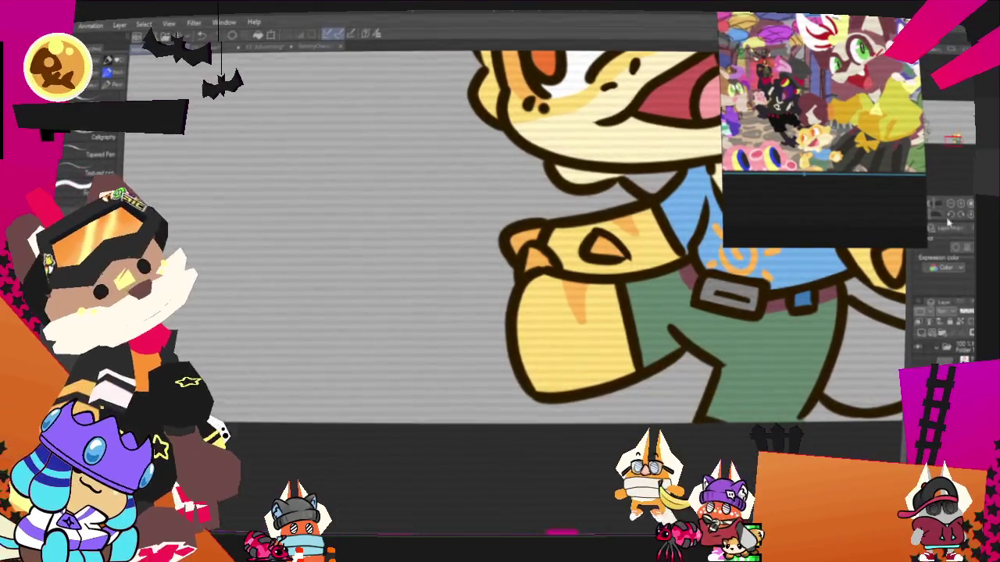
pyautogui.scroll(-3, 779, 238)
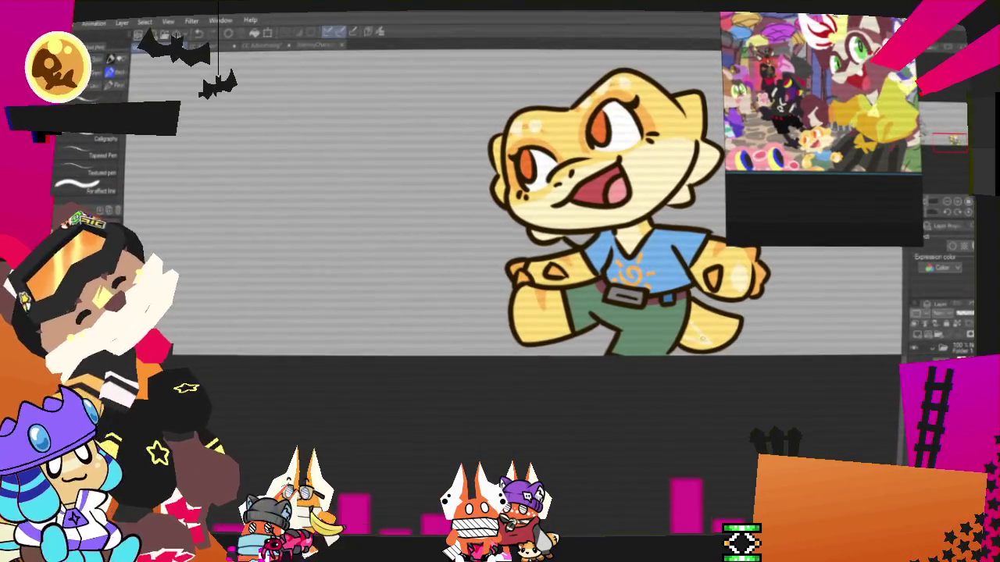
pyautogui.press('p')
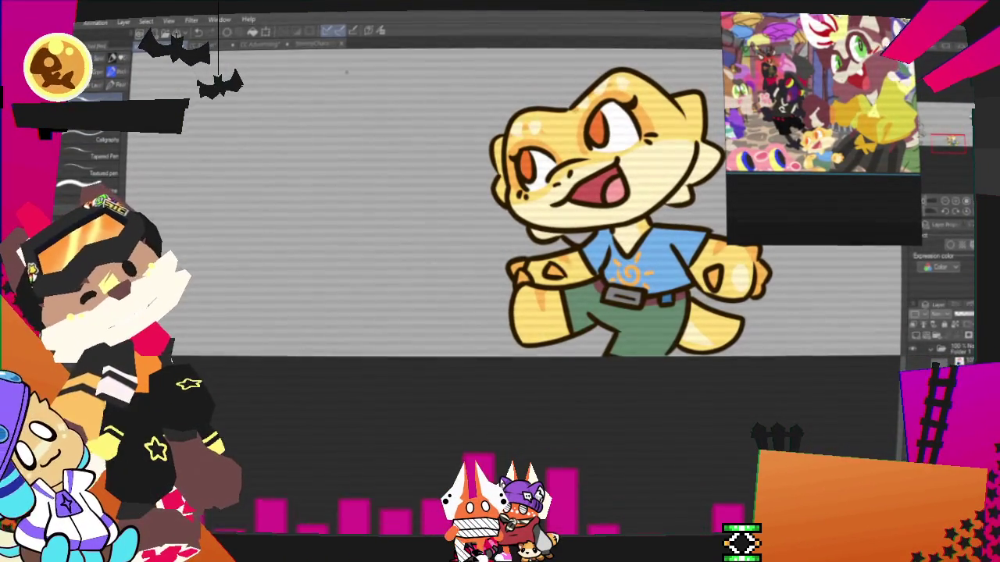
pyautogui.press('p')
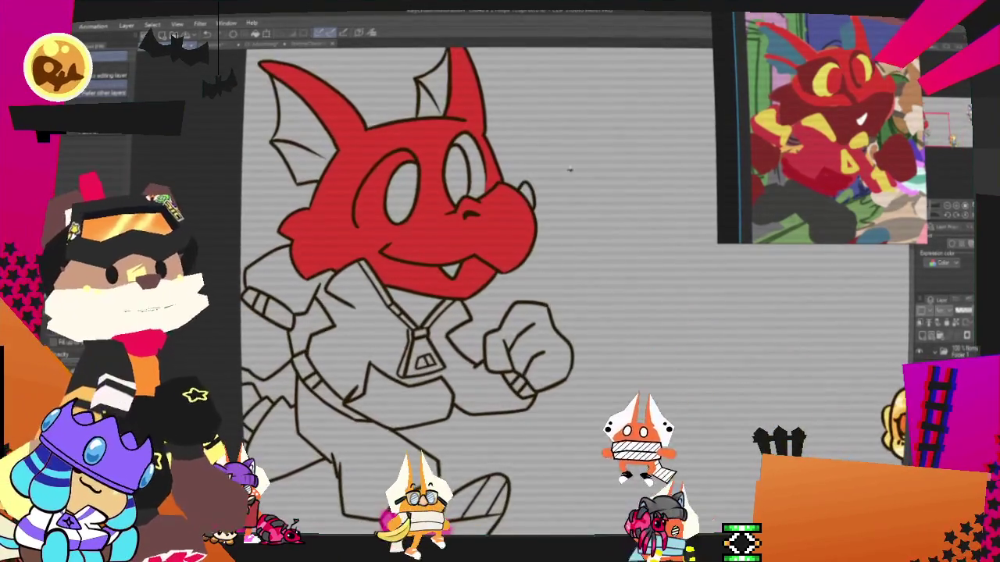
# Fill the dragon's jacket red, collar and pendant yellow, and the shirt darker orange.
pyautogui.scroll(2, 535, 188)
pyautogui.scroll(-2, 526, 190)
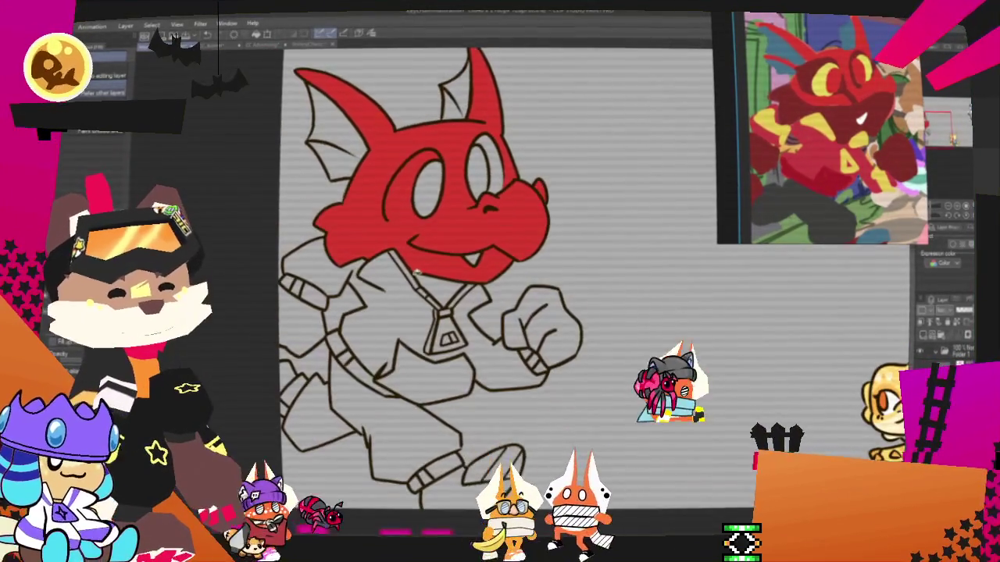
pyautogui.scroll(-1, 355, 112)
pyautogui.scroll(2, 355, 112)
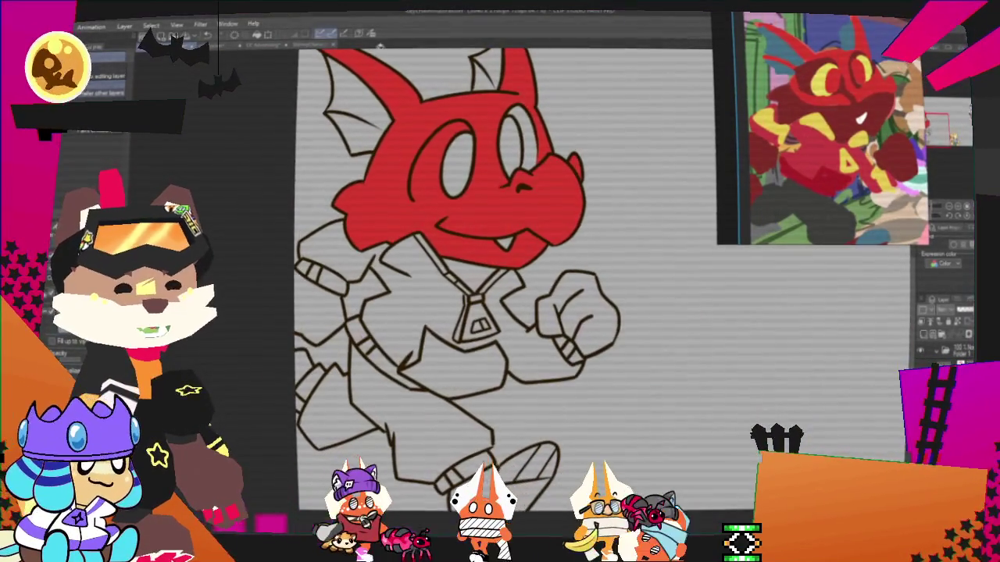
pyautogui.scroll(1, 413, 347)
pyautogui.click(429, 295)
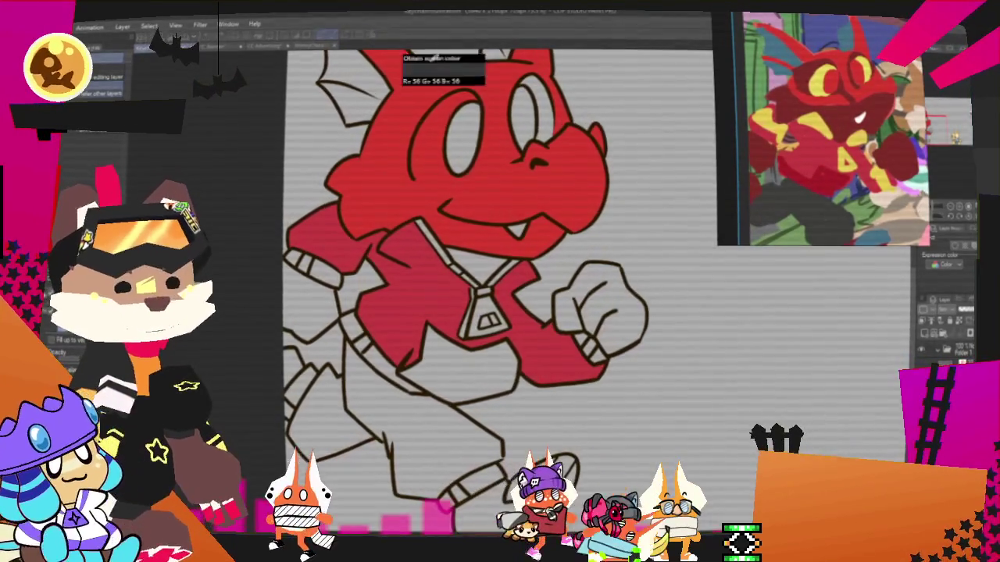
pyautogui.scroll(2, 478, 276)
pyautogui.scroll(2, 478, 276)
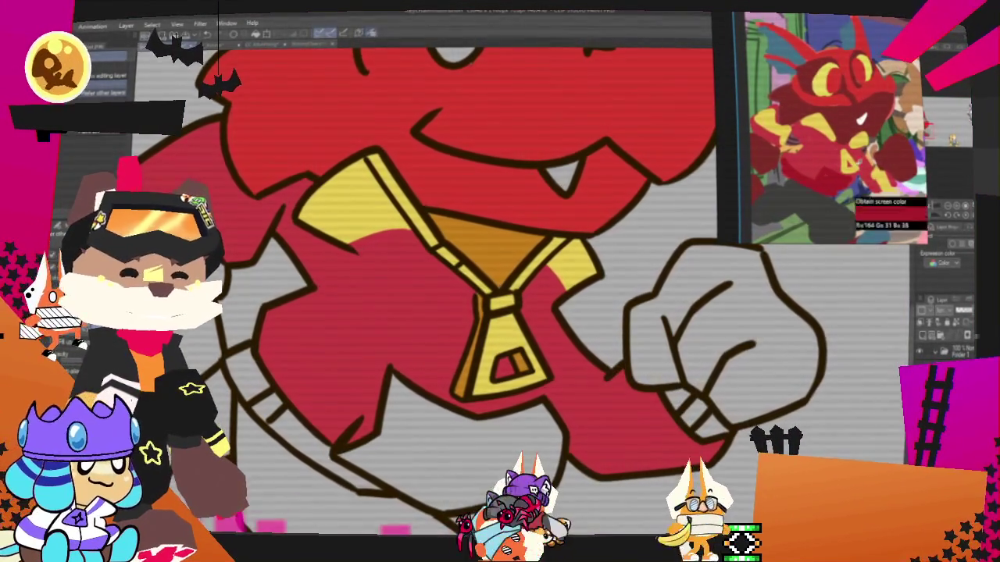
pyautogui.scroll(-1, 456, 353)
# Bring the dragon's face into view and fill the shadow under its jaw dark red.
pyautogui.scroll(2, 456, 353)
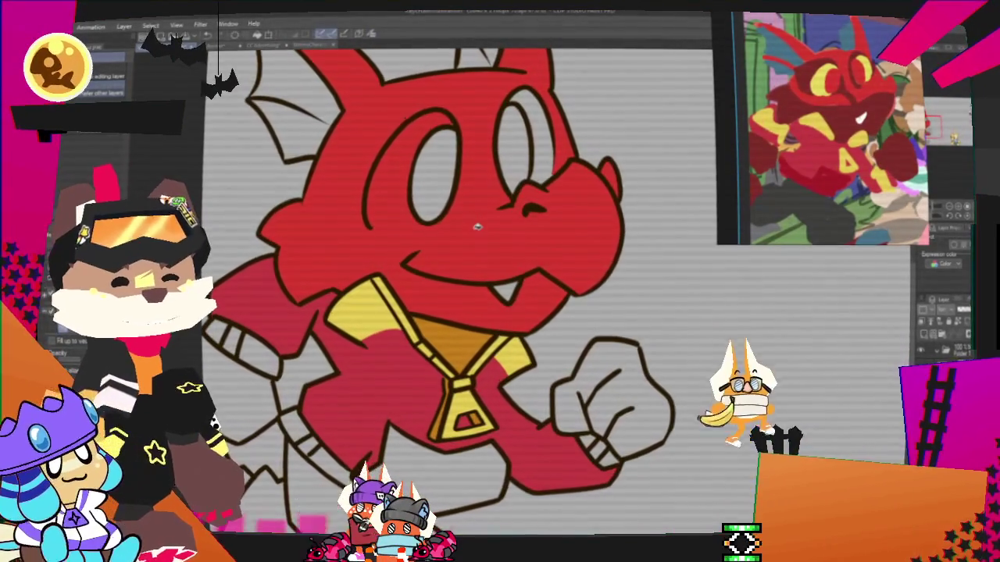
pyautogui.moveTo(456, 352); pyautogui.dragTo(410, 395)
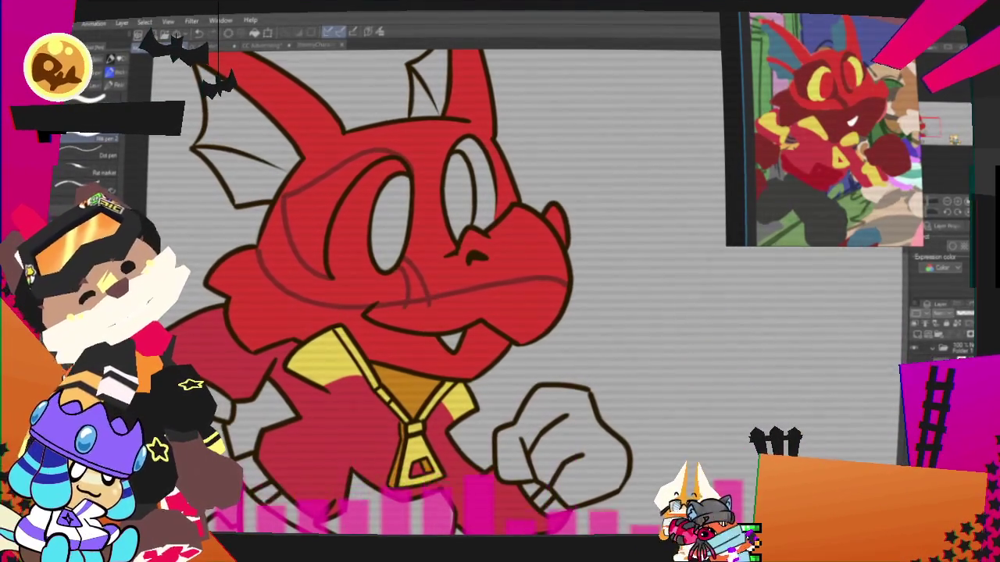
pyautogui.click(396, 336)
# Extend the dark red shadow under the jaw and over the forehead, and fill the eye yellow.
pyautogui.click(448, 300)
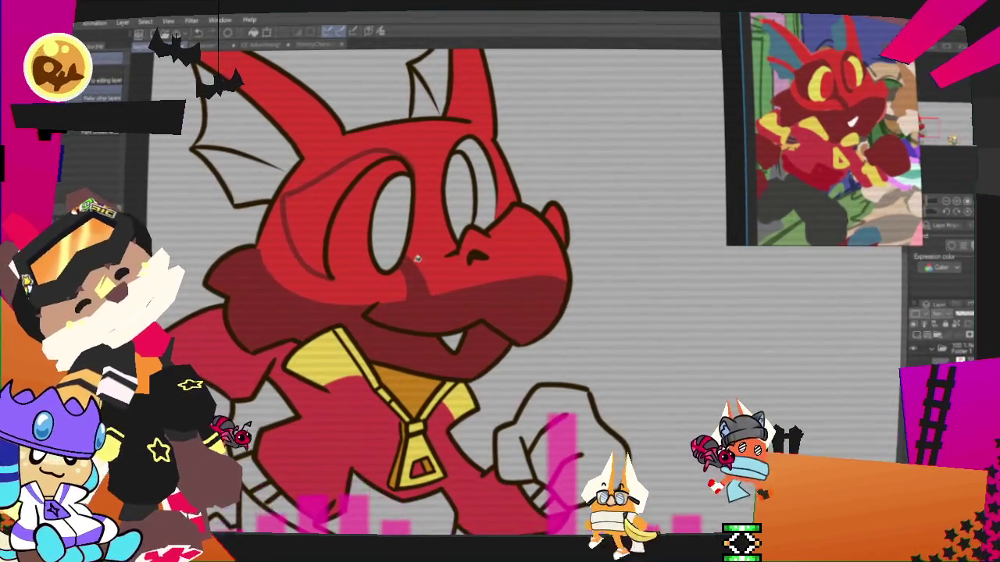
pyautogui.click(328, 203)
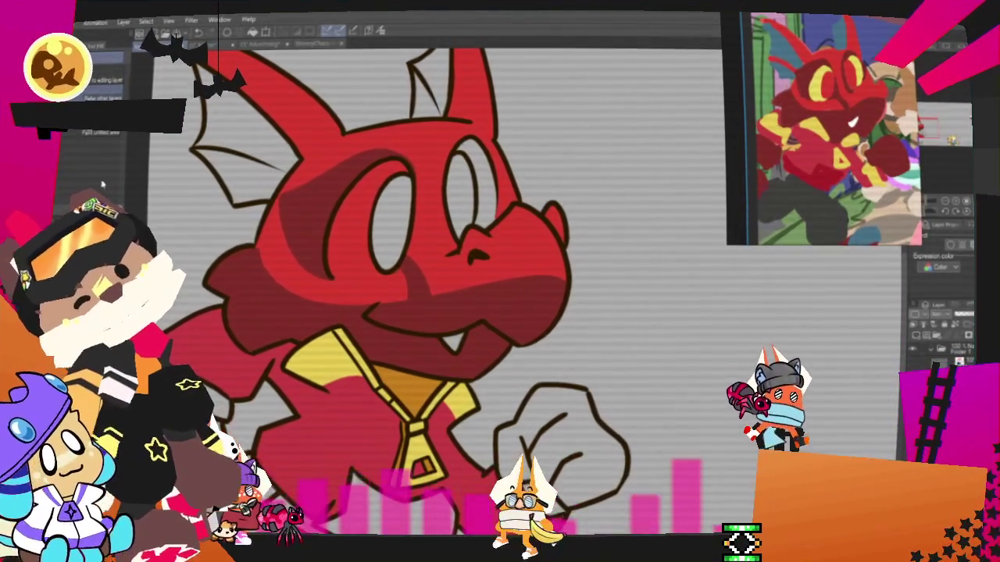
pyautogui.press('p')
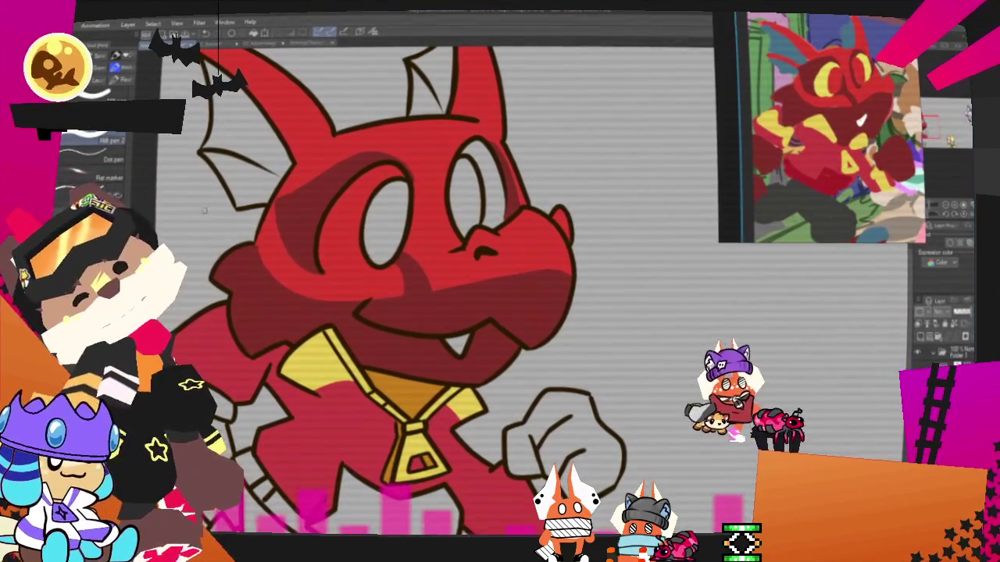
pyautogui.click(497, 188)
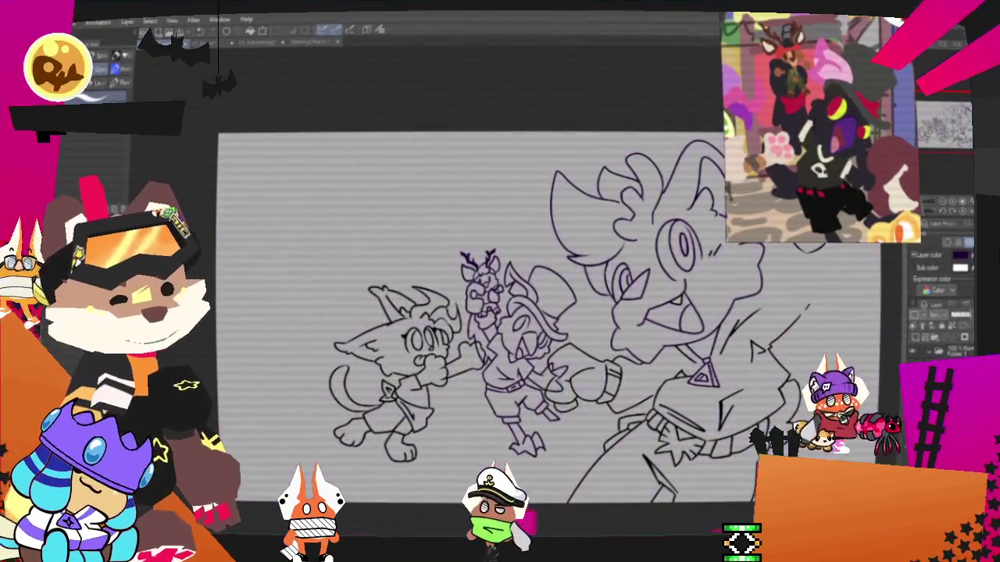
# Zoom in on the group lineart of the cat, antlered figure, horned boxer and grinning character.
pyautogui.hotkey('ctrl', '+')
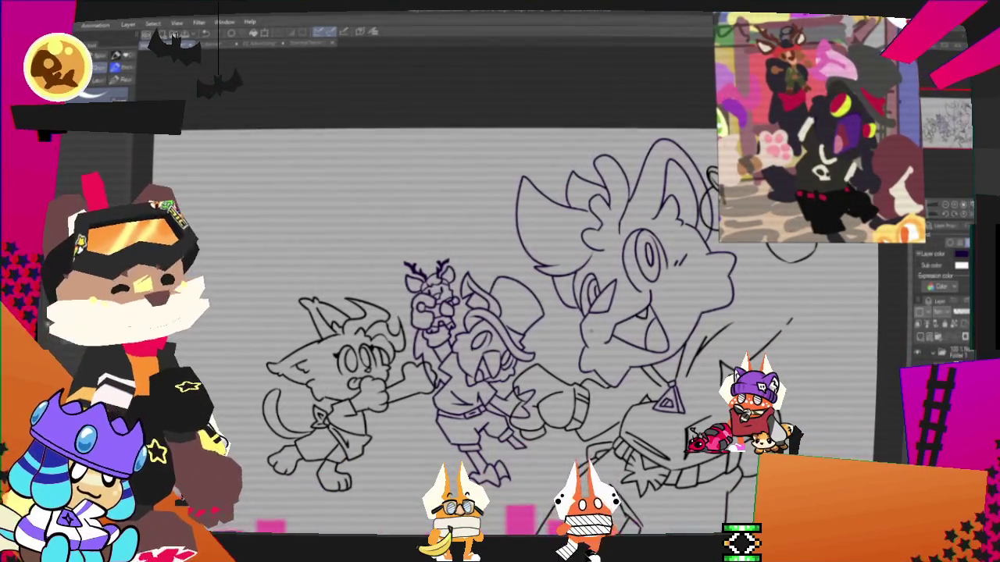
# Hide the cat and body lineart layers, leaving the antlered figure, boxer and big head.
pyautogui.scroll(2, 845, 125)
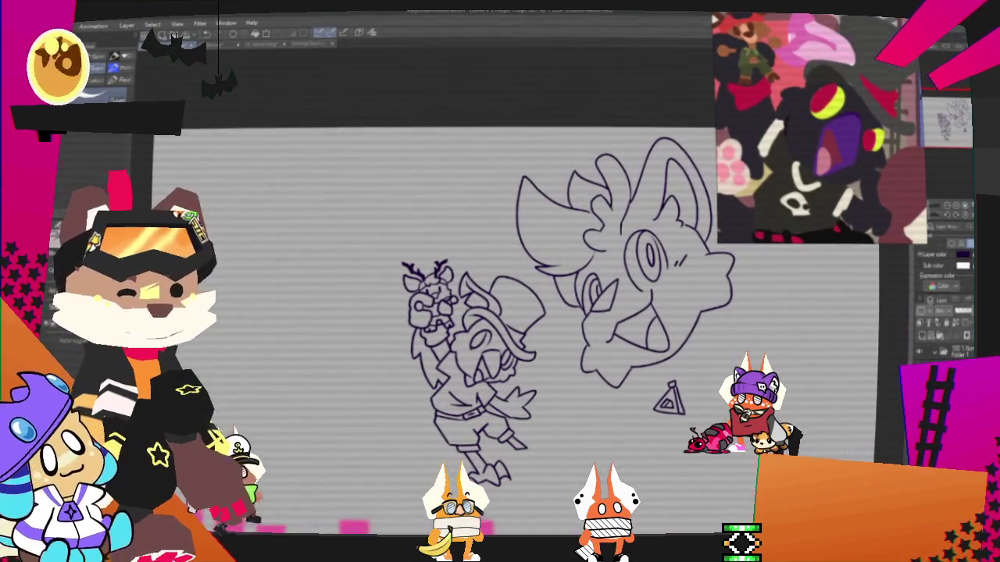
pyautogui.click(924, 342)
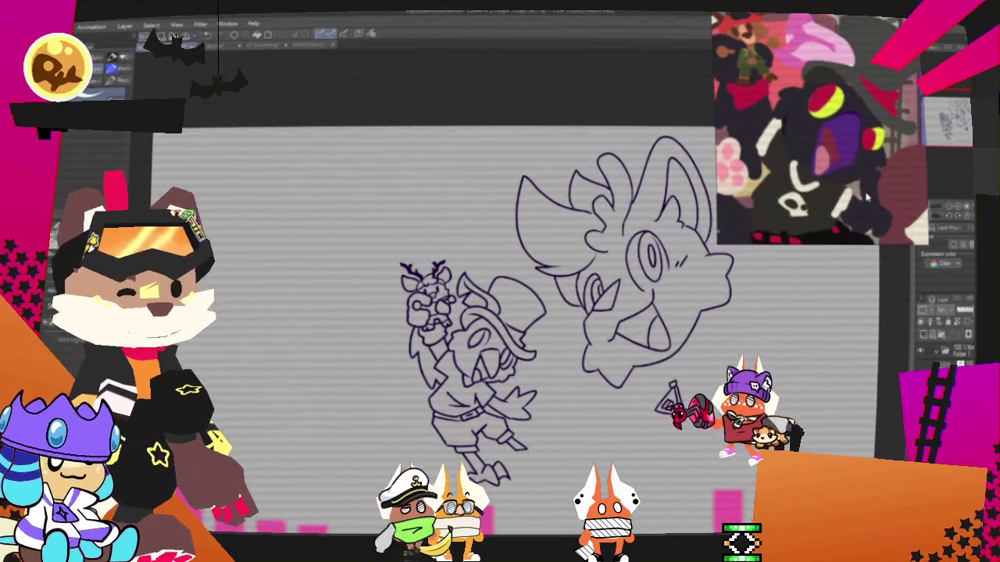
pyautogui.scroll(3, 853, 202)
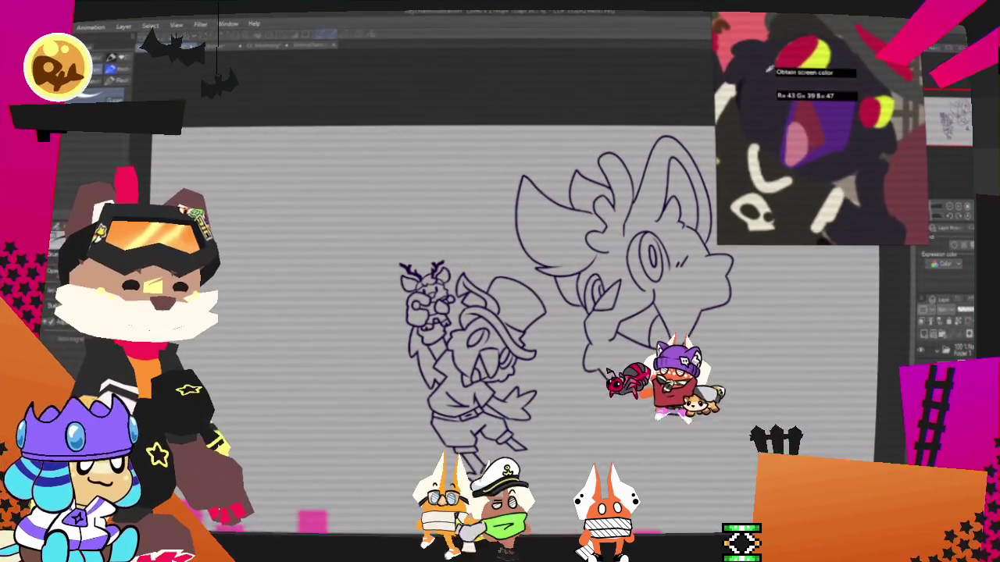
pyautogui.hotkey('ctrl', '-')
# Fill the top-hatted character's face dark and sample yellow from the reference image.
pyautogui.hotkey('ctrl', '+')
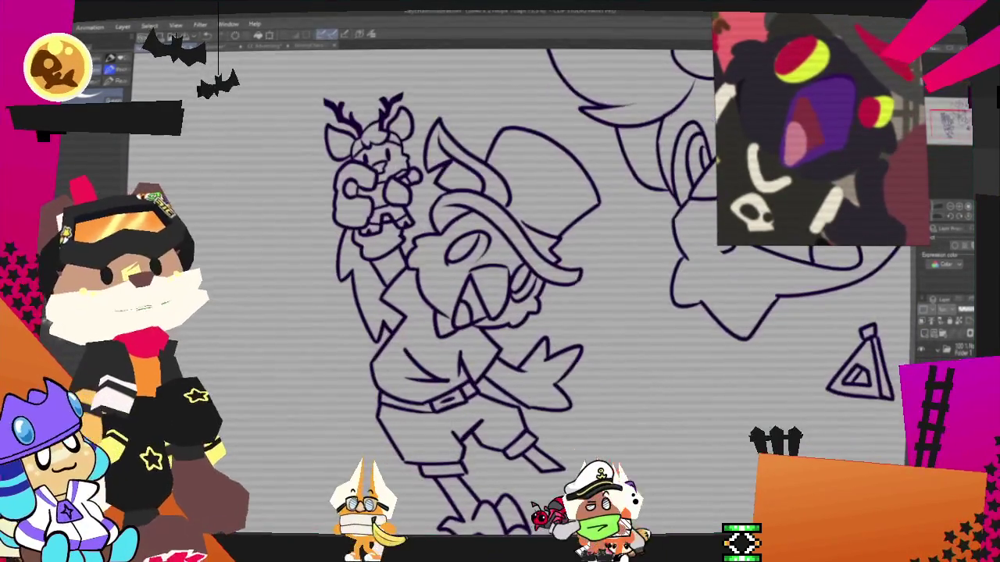
pyautogui.hotkey('ctrl', '+')
pyautogui.click(435, 267)
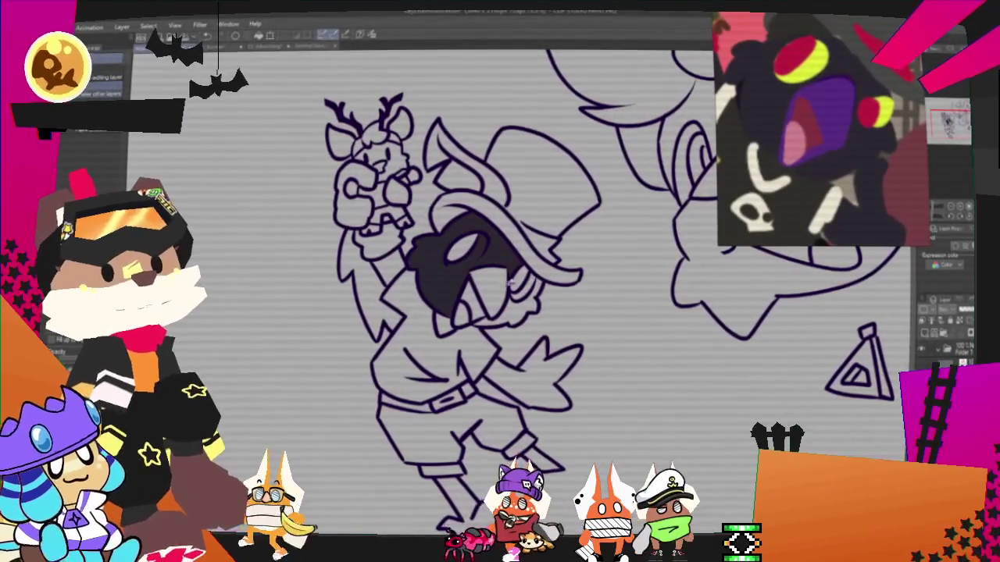
pyautogui.hotkey('ctrl', '-')
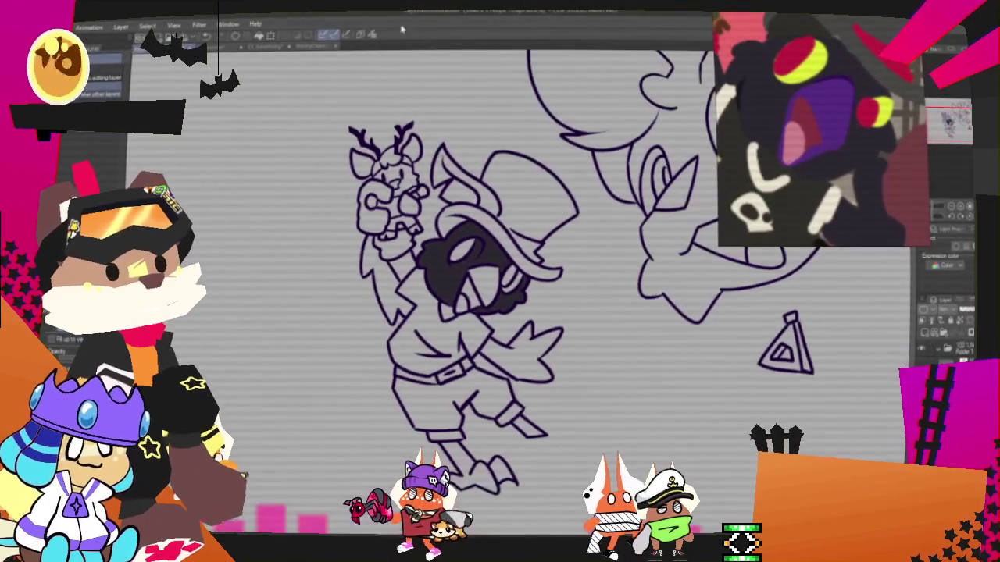
pyautogui.click(373, 39)
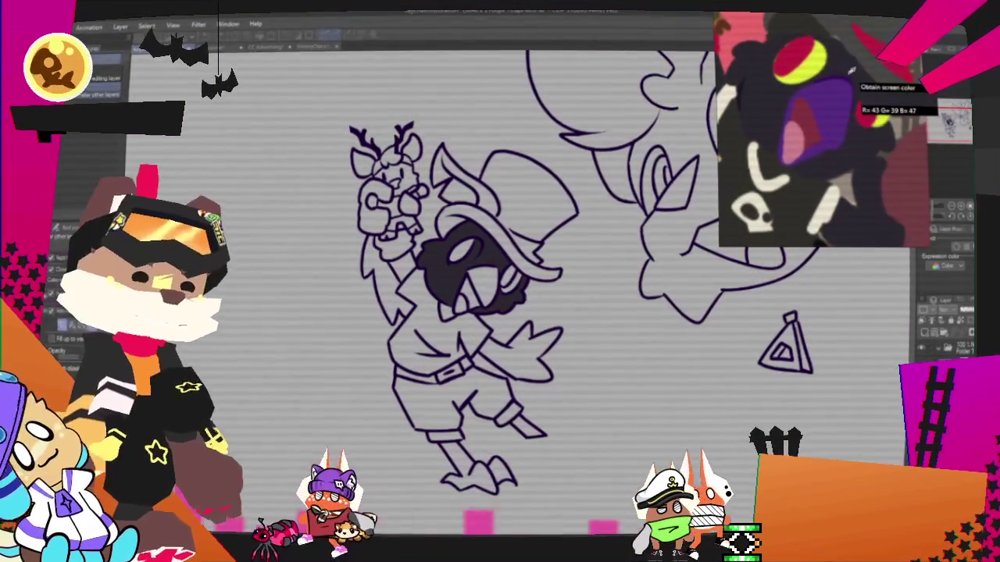
pyautogui.scroll(3, 514, 205)
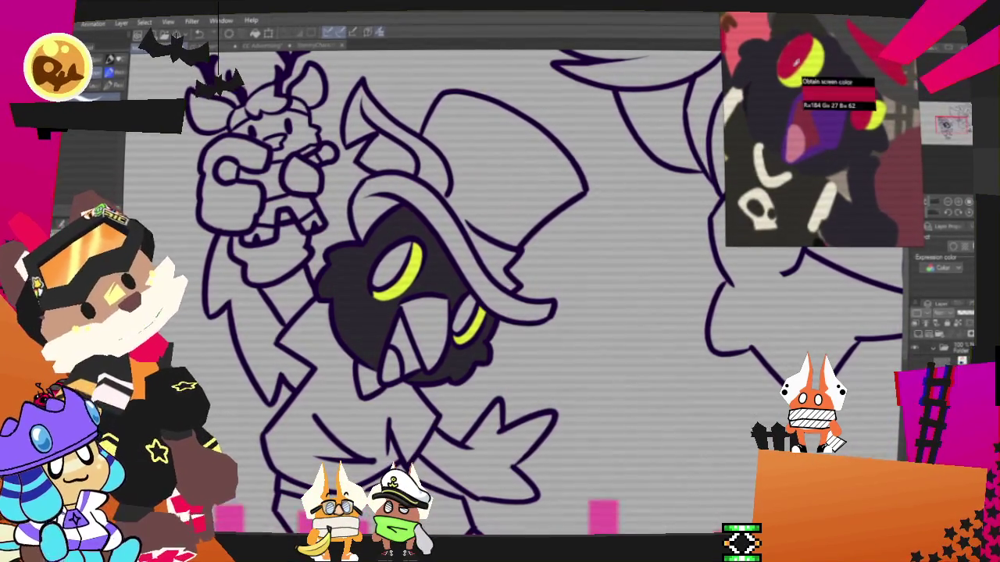
# Fill the mouth interior purple and the lower mouth area reddish pink.
pyautogui.press('i')
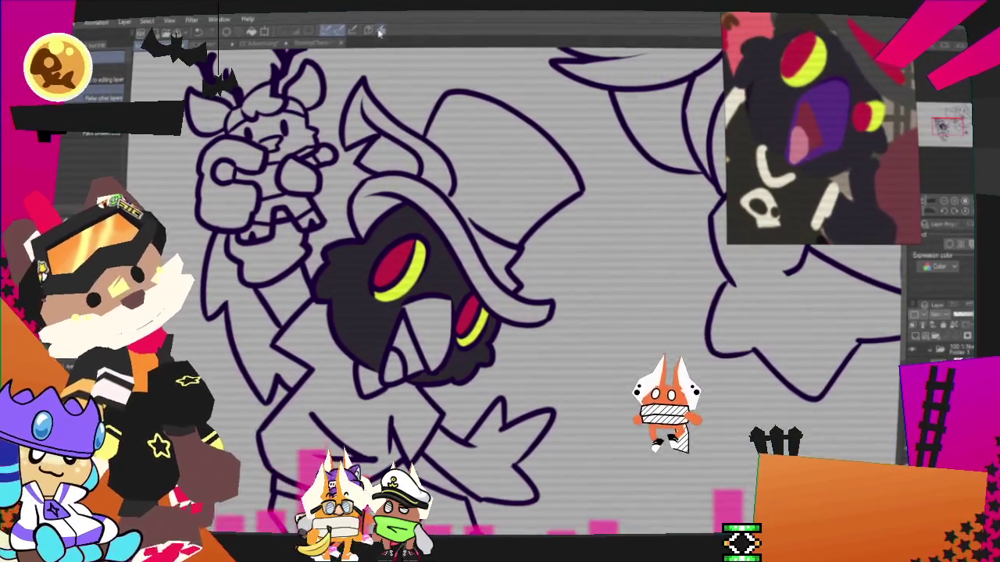
pyautogui.click(850, 118)
pyautogui.click(436, 324)
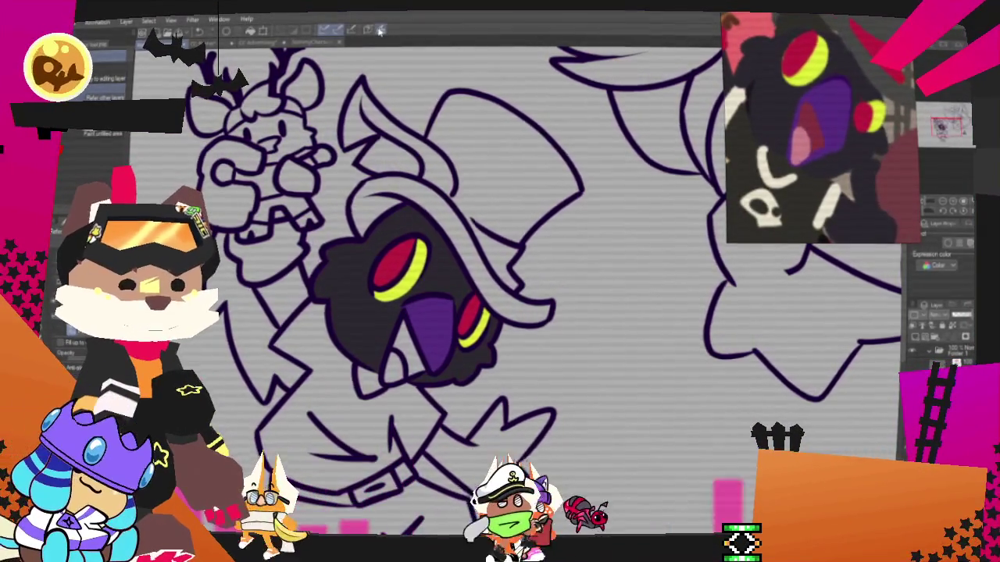
pyautogui.scroll(1, 410, 347)
pyautogui.click(403, 343)
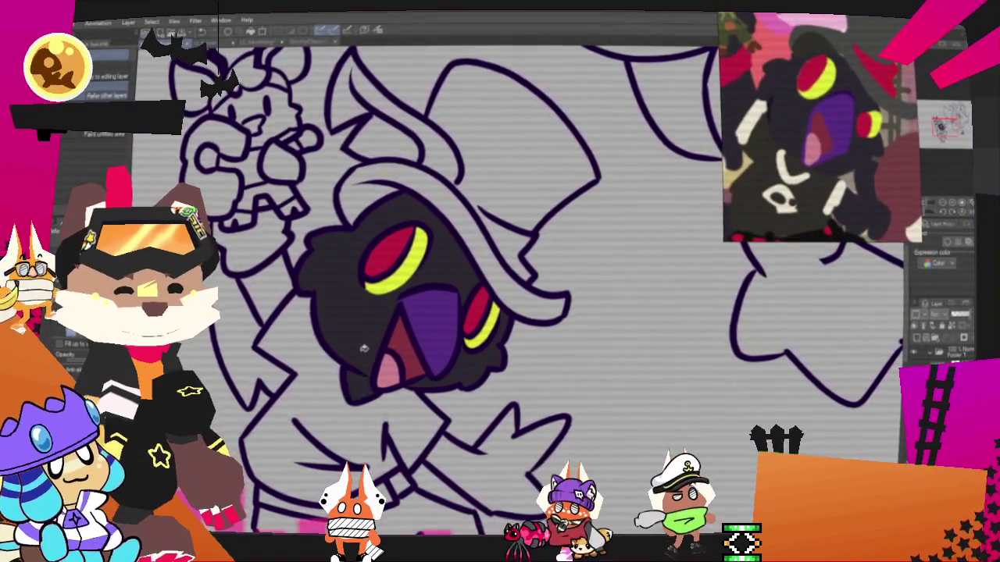
# Rotate the view slightly and try filling the top hat red.
pyautogui.moveTo(342, 311); pyautogui.dragTo(275, 349)
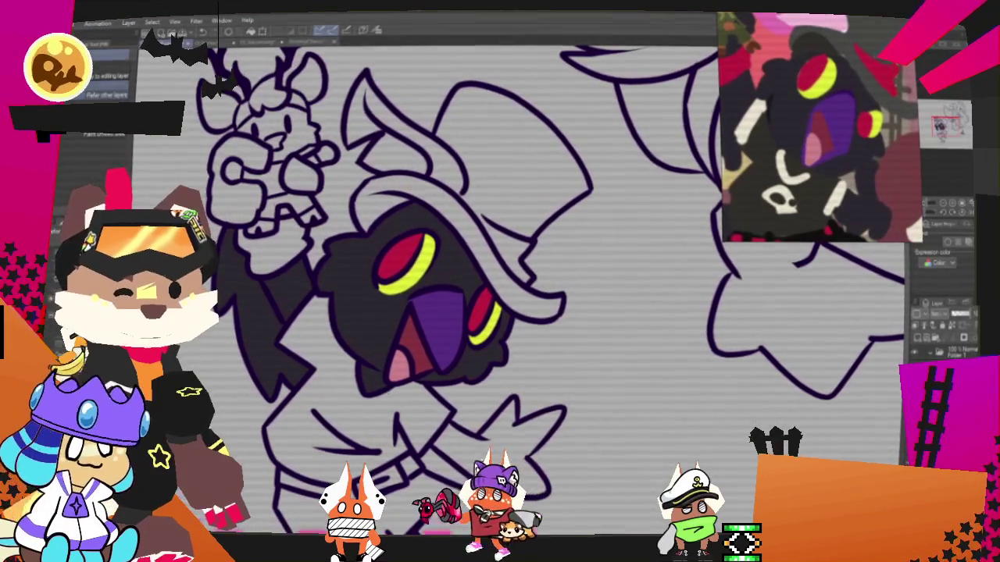
pyautogui.scroll(-3, 537, 338)
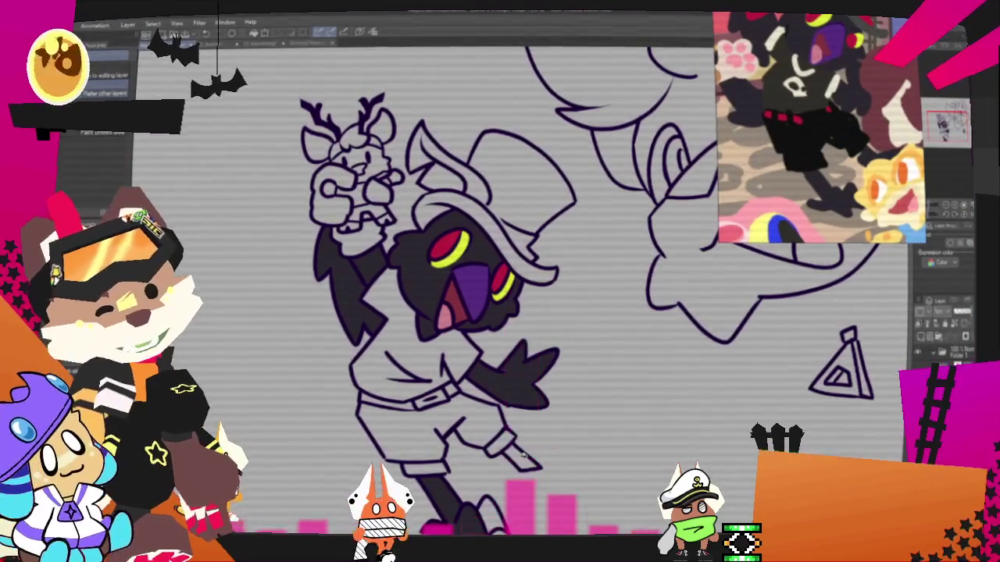
pyautogui.scroll(-2, 609, 367)
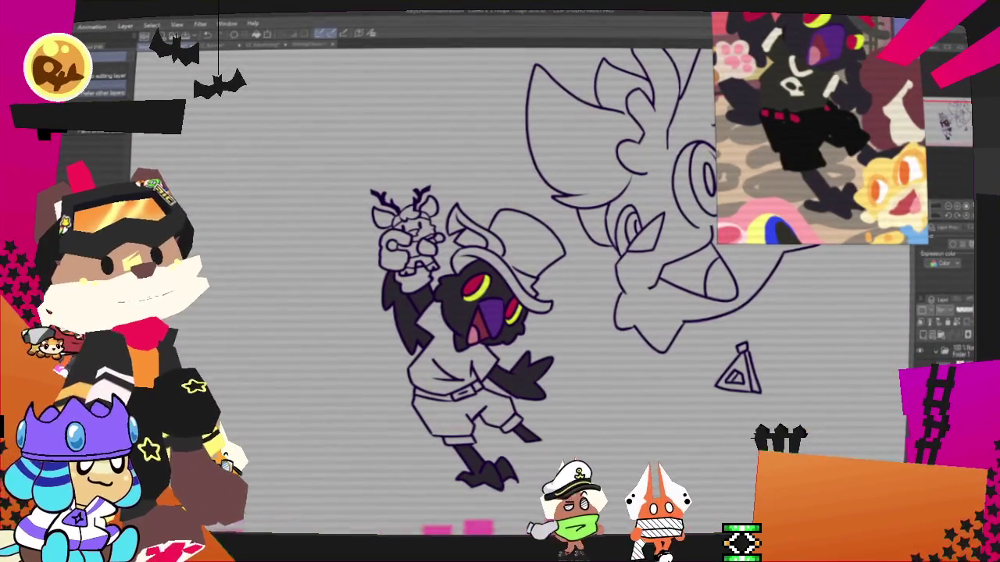
pyautogui.scroll(2, 442, 367)
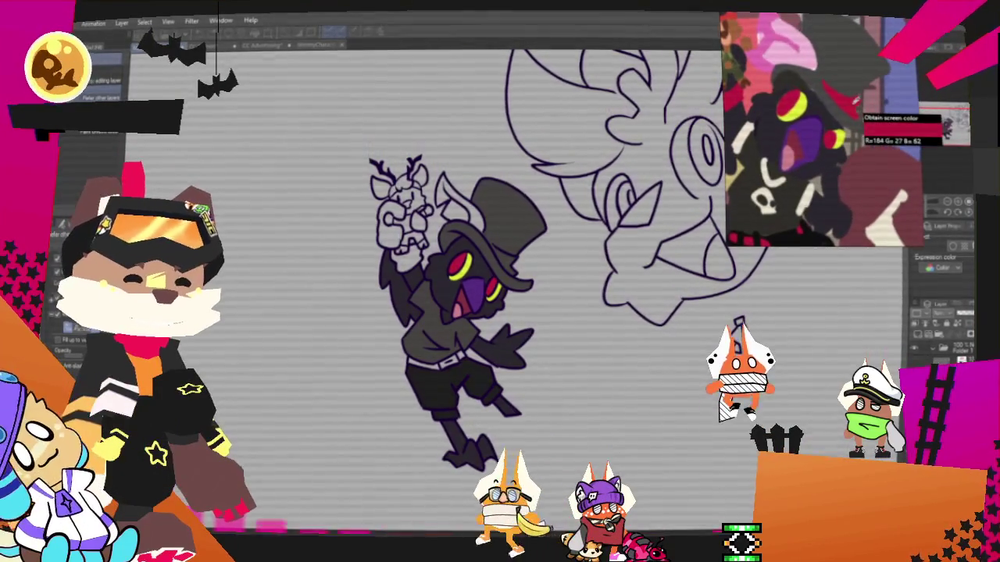
pyautogui.click(495, 222)
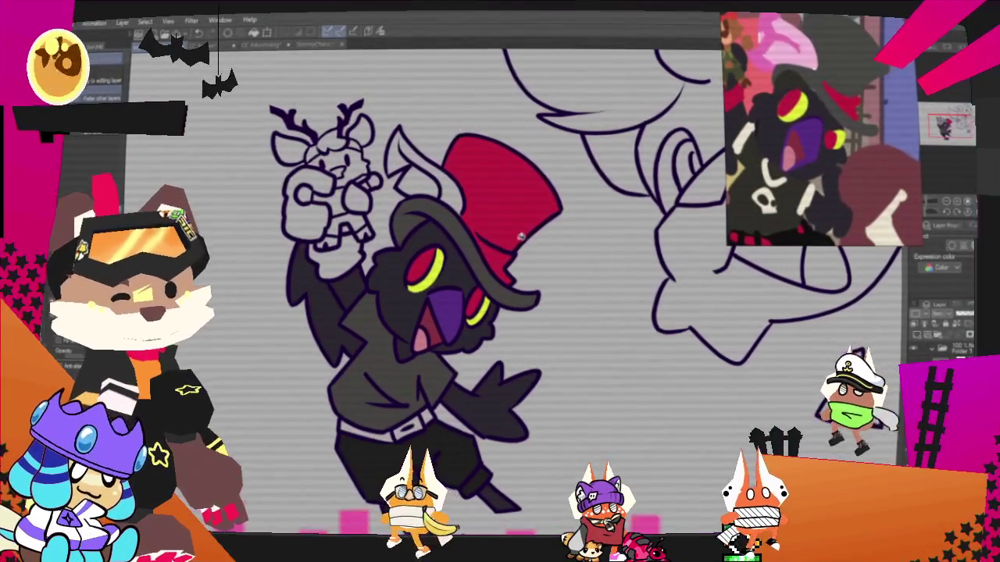
# Revert the red hat fill and drop the selection around the pink inner ear.
pyautogui.hotkey('ctrl', 'z')
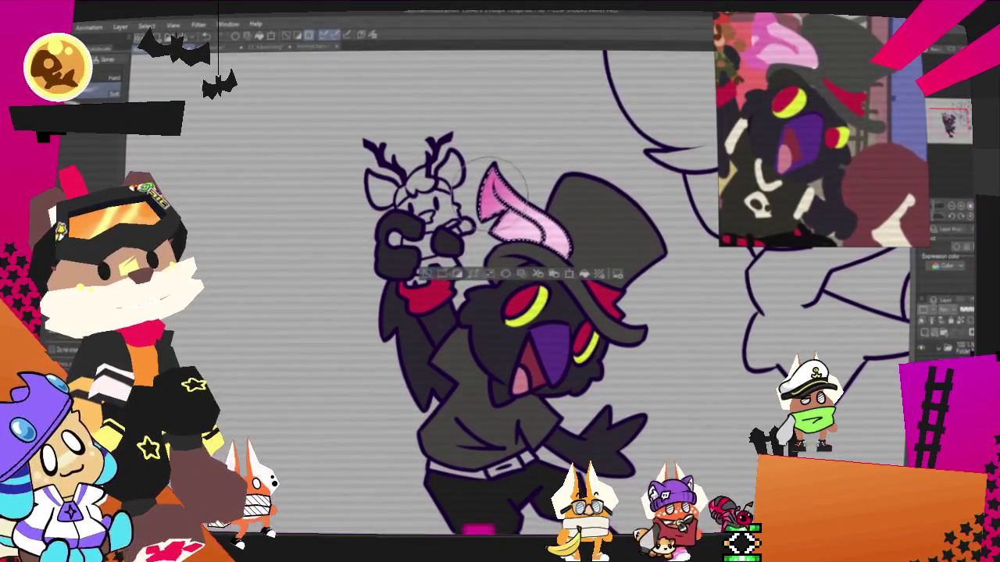
pyautogui.hotkey('ctrl', 'd')
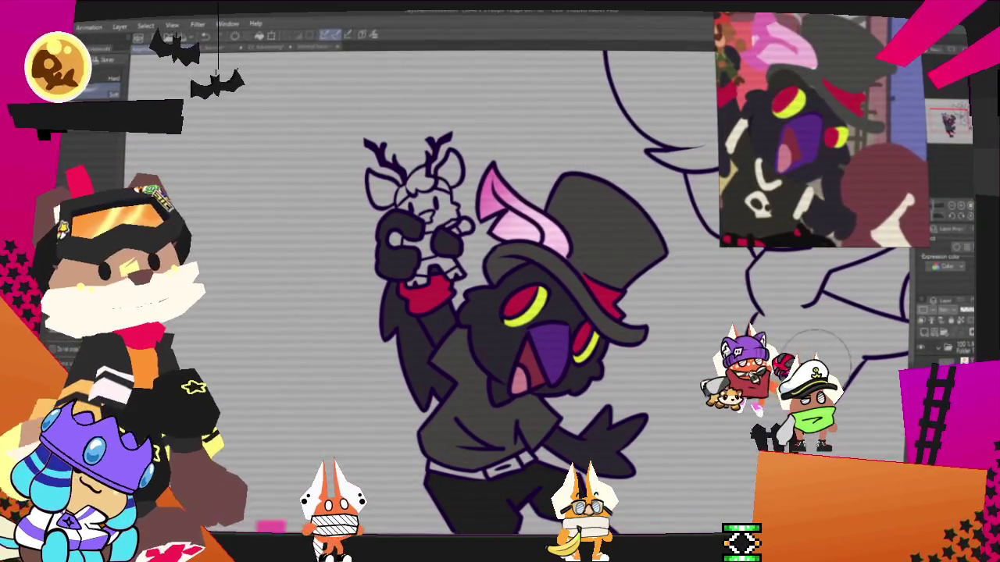
pyautogui.scroll(-2, 331, 345)
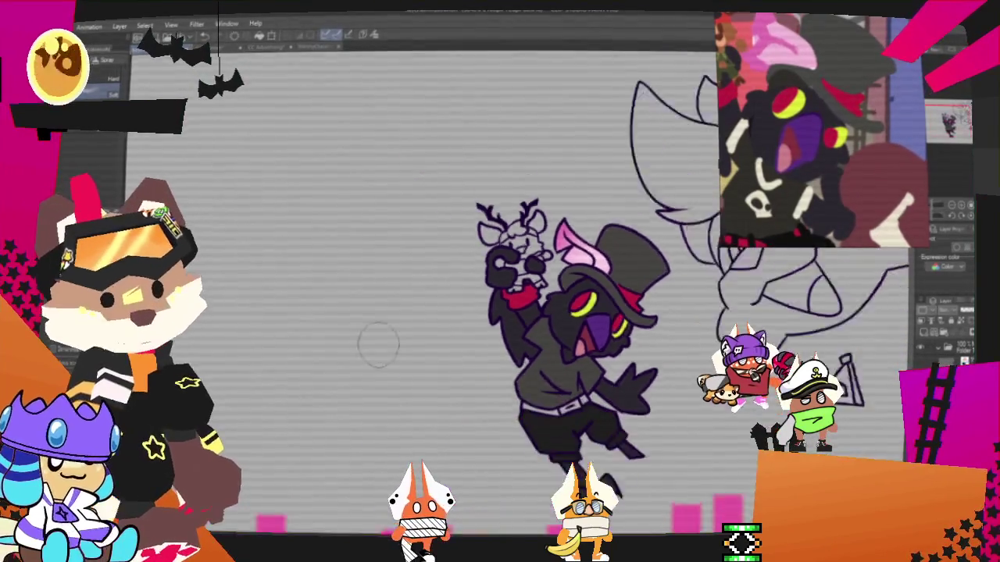
# Zoom in on the deer and paint a lighter patch on its face.
pyautogui.scroll(-2, 331, 345)
pyautogui.scroll(-2, 330, 346)
pyautogui.scroll(2, 404, 354)
pyautogui.scroll(2, 404, 354)
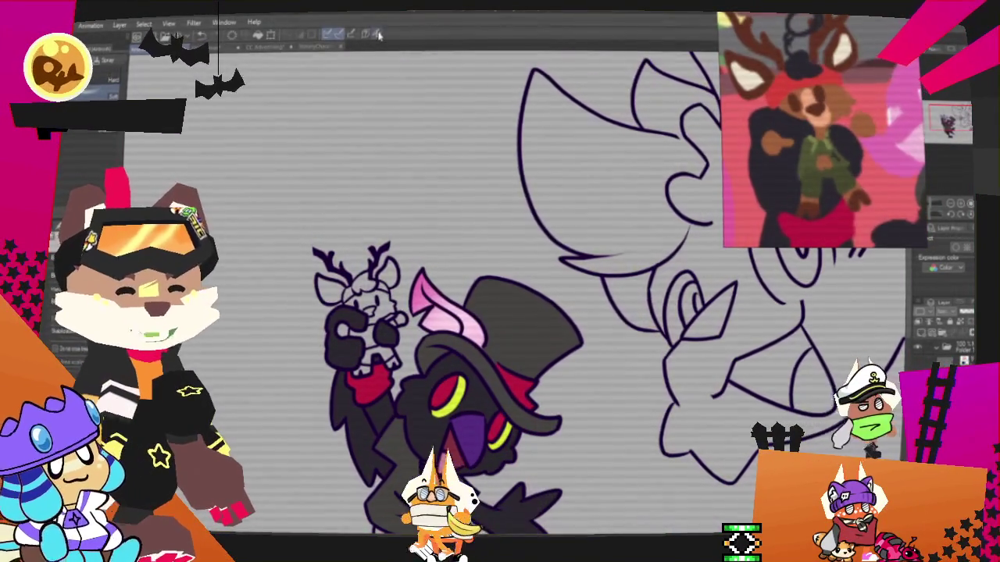
pyautogui.scroll(1, 514, 239)
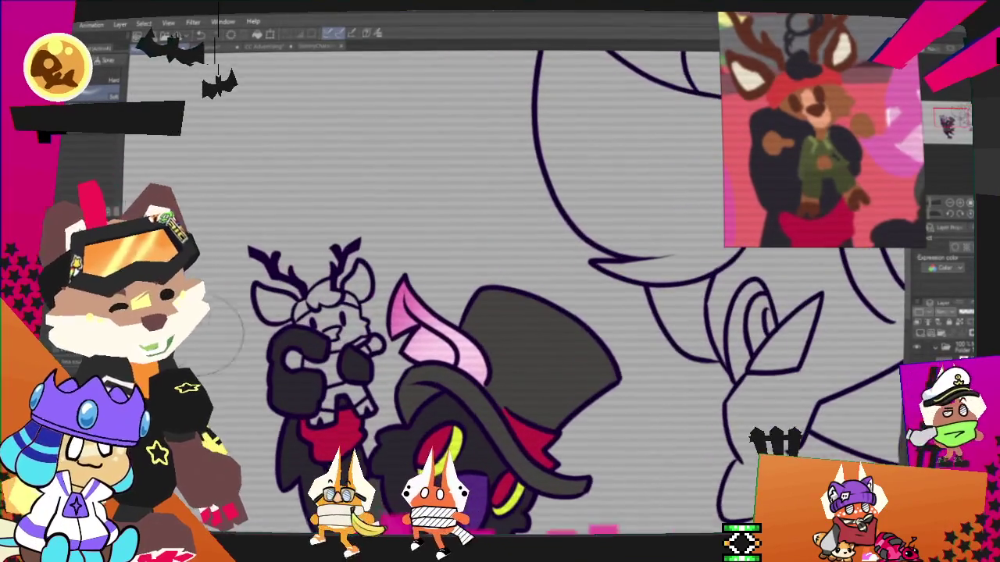
pyautogui.scroll(1, 373, 321)
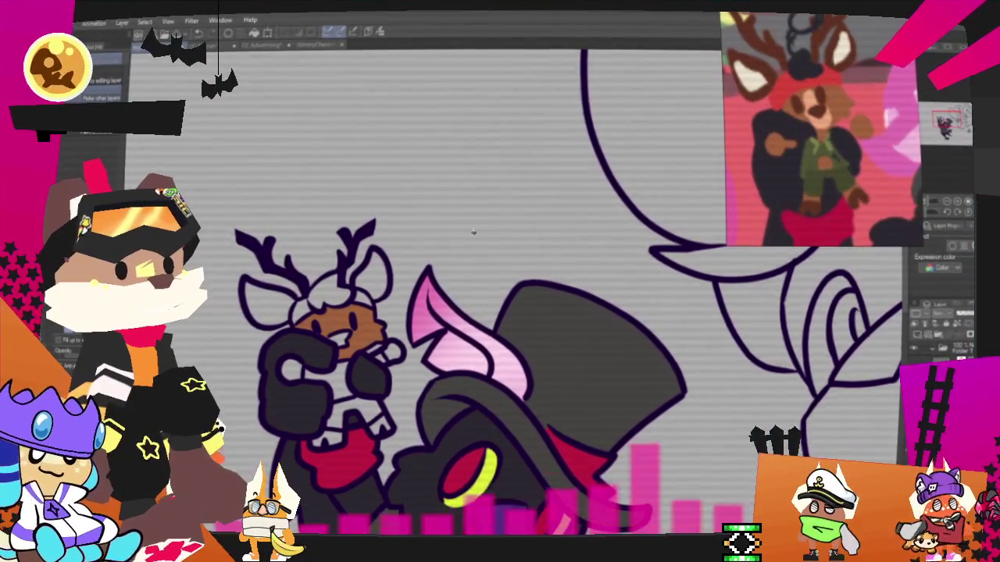
pyautogui.scroll(1, 395, 268)
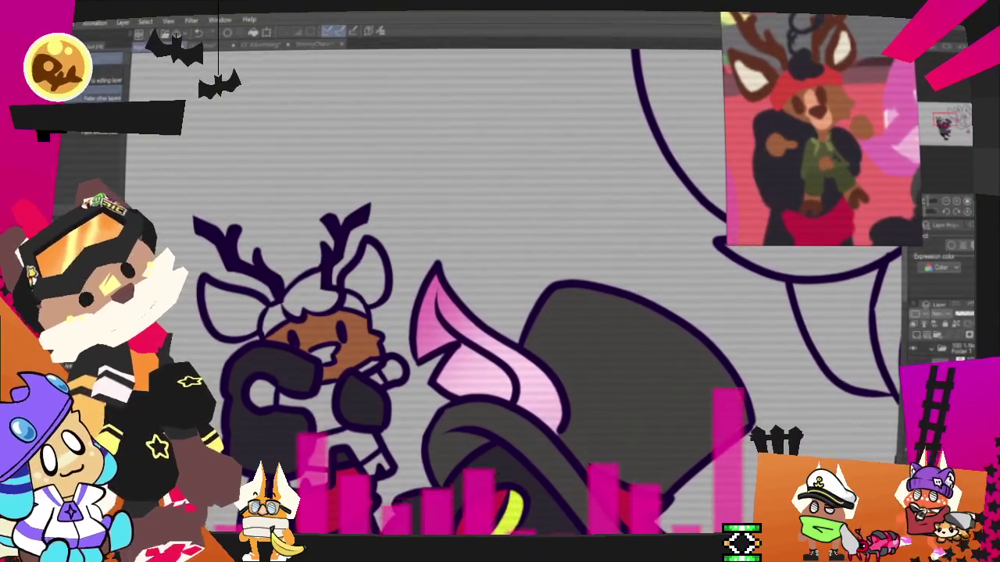
pyautogui.moveTo(313, 337); pyautogui.dragTo(328, 344)
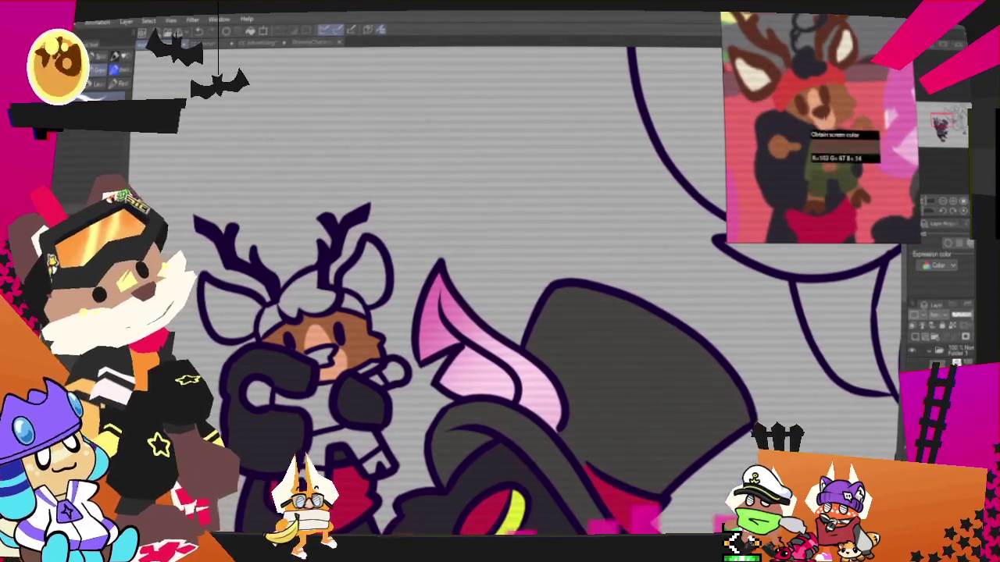
# Fill both of the deer's ears brown and its headband red.
pyautogui.press('g')
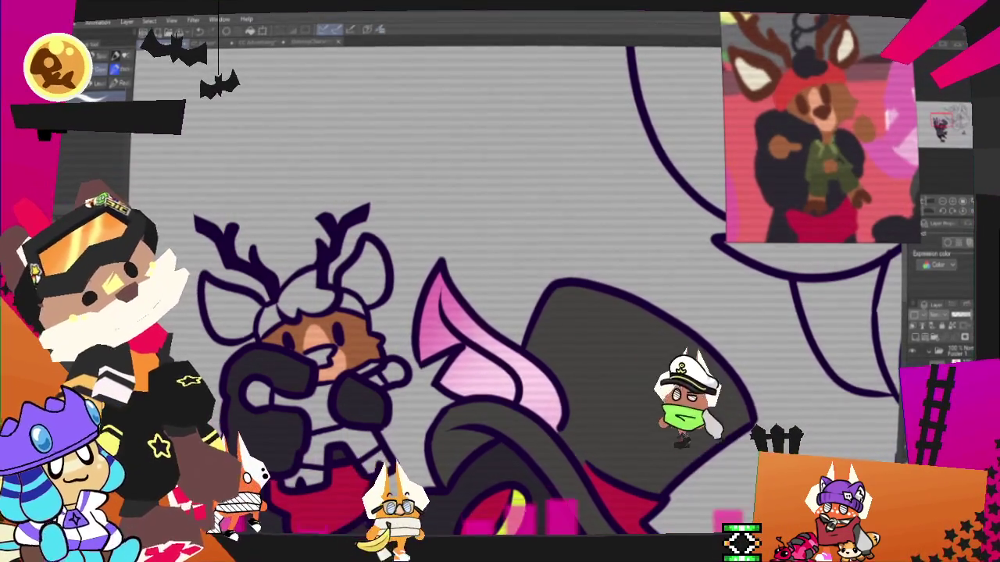
pyautogui.click(223, 297)
pyautogui.click(371, 270)
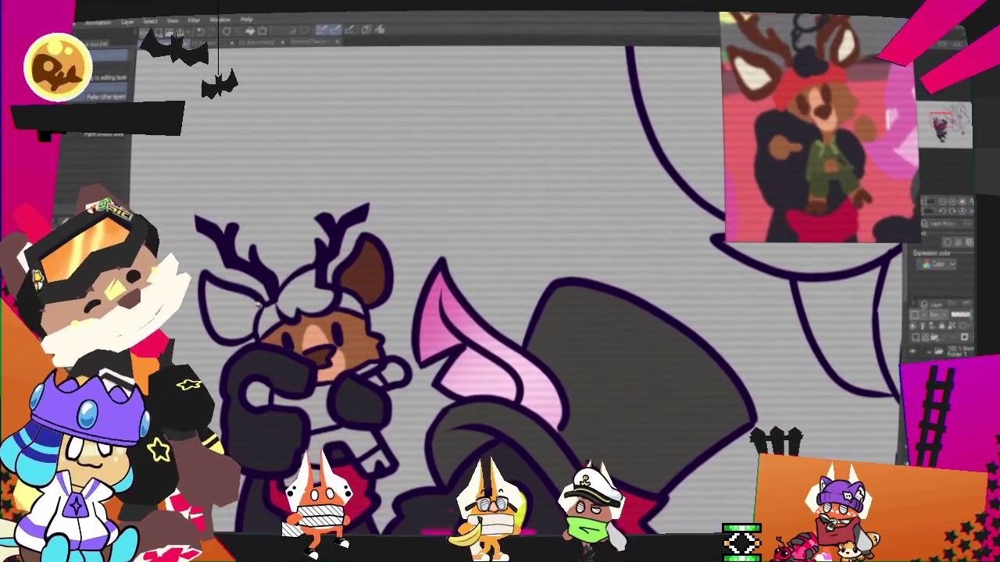
pyautogui.press('p')
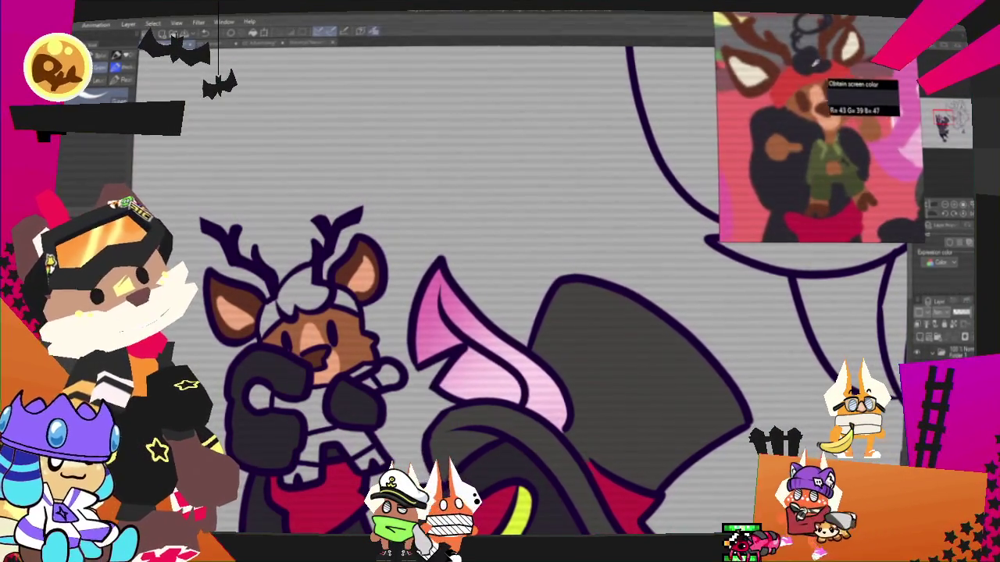
pyautogui.press('g')
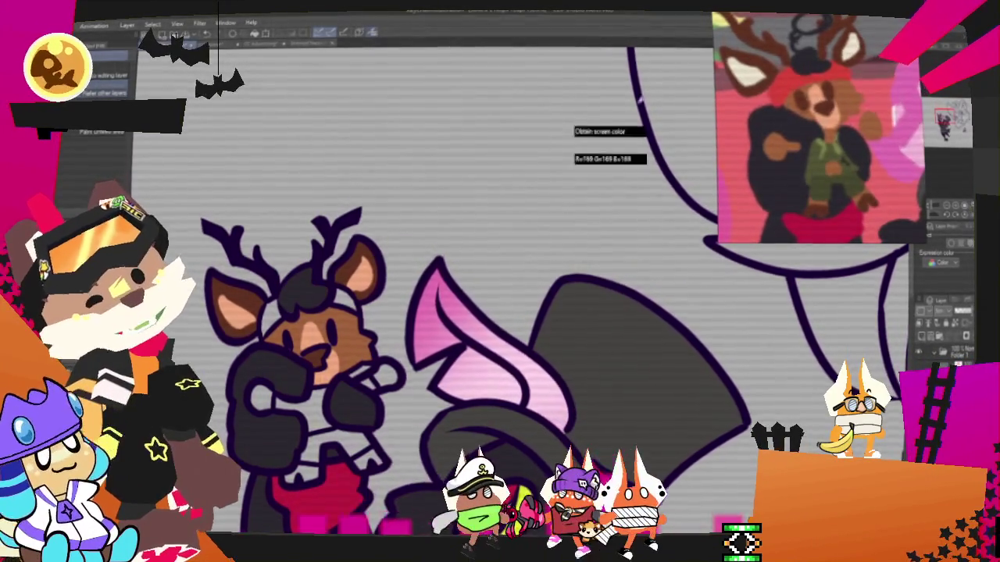
pyautogui.click(355, 291)
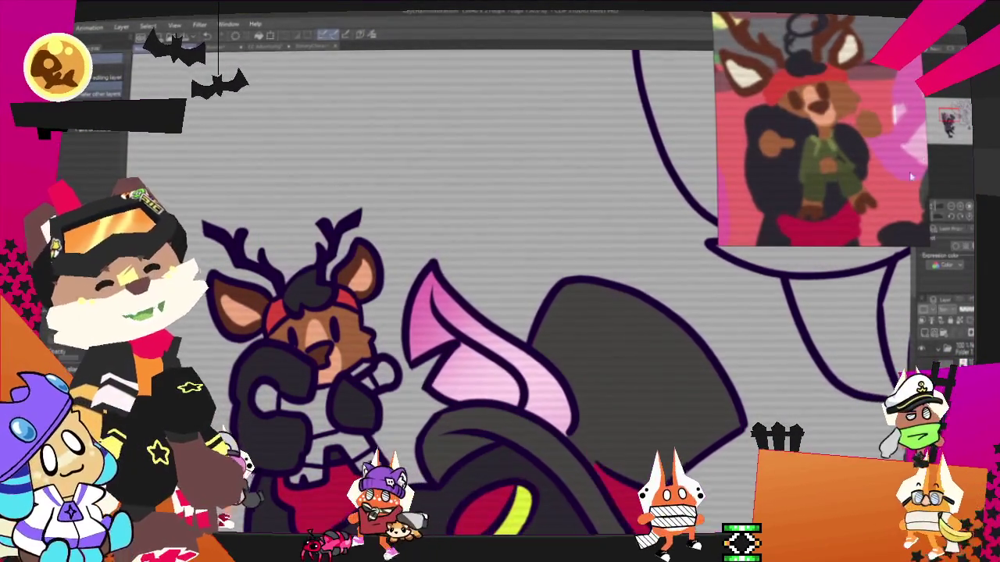
pyautogui.moveTo(797, 242); pyautogui.dragTo(875, 173)
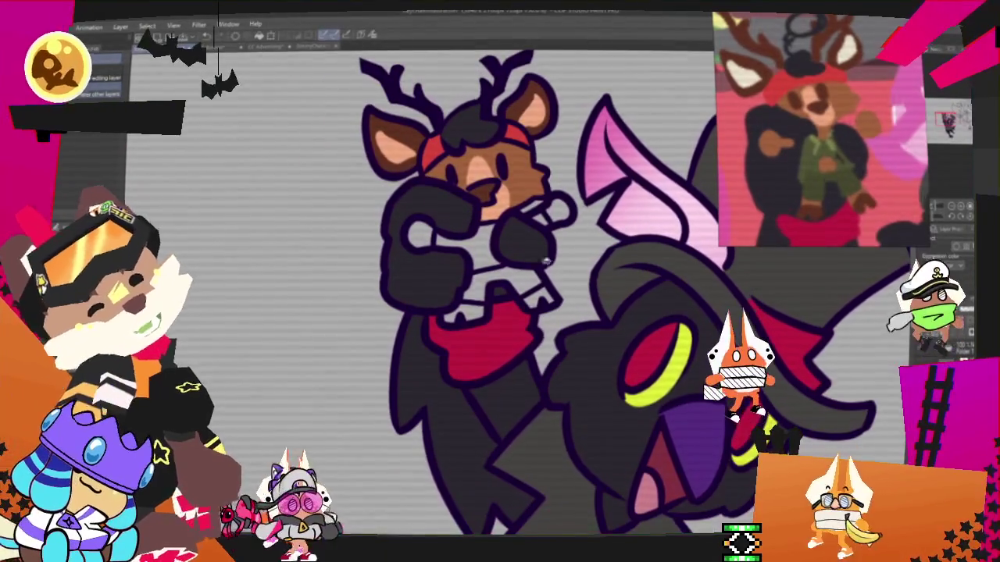
# Fill the deer's shirt olive green and its paws brown, then view the whole canvas.
pyautogui.click(493, 277)
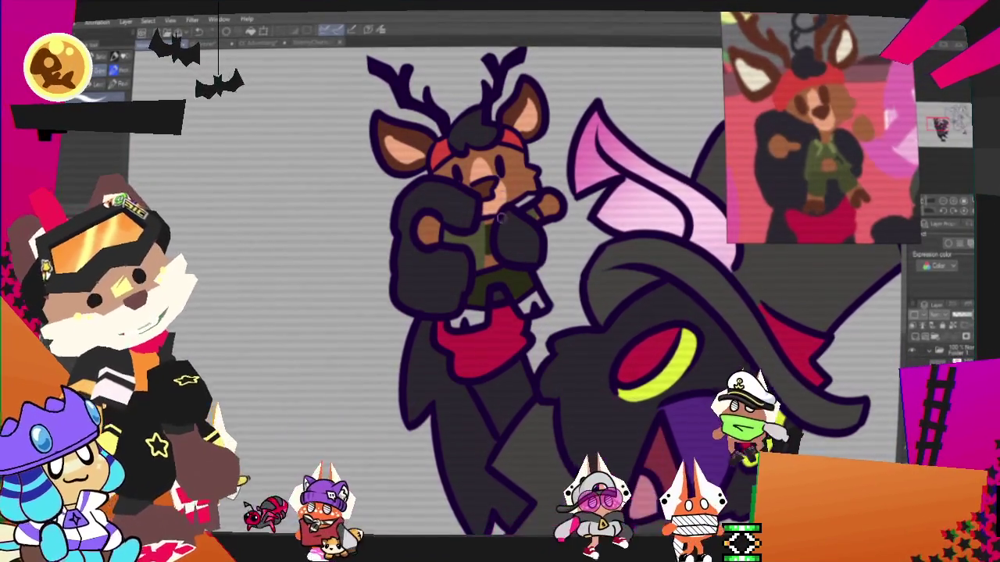
pyautogui.press('g')
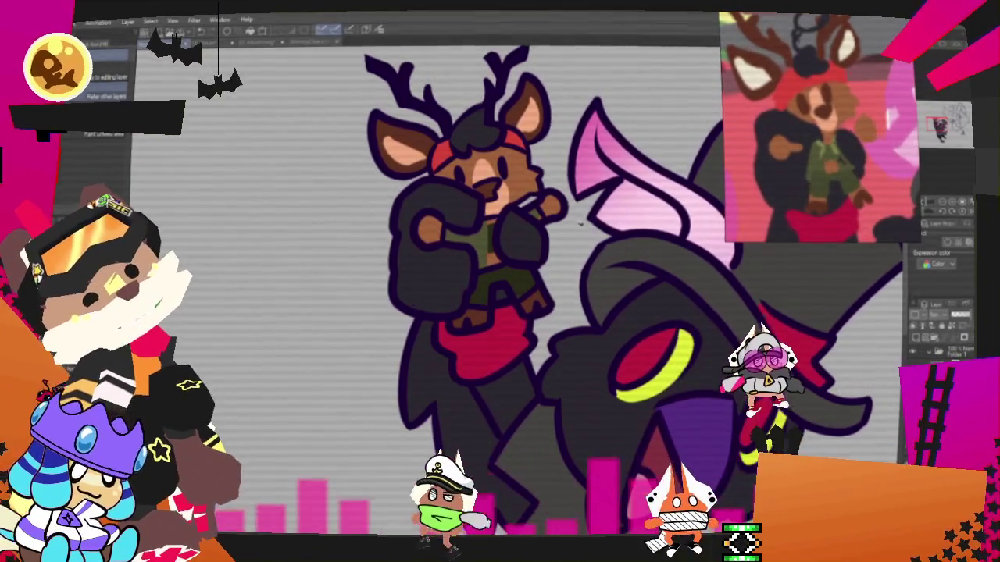
pyautogui.press('p')
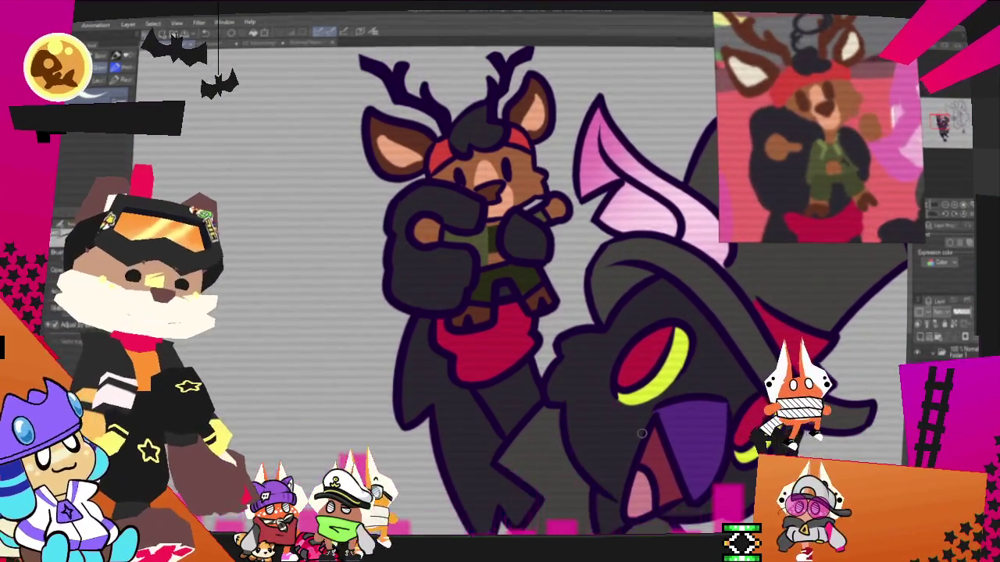
pyautogui.scroll(-3, 646, 442)
pyautogui.scroll(-2, 645, 442)
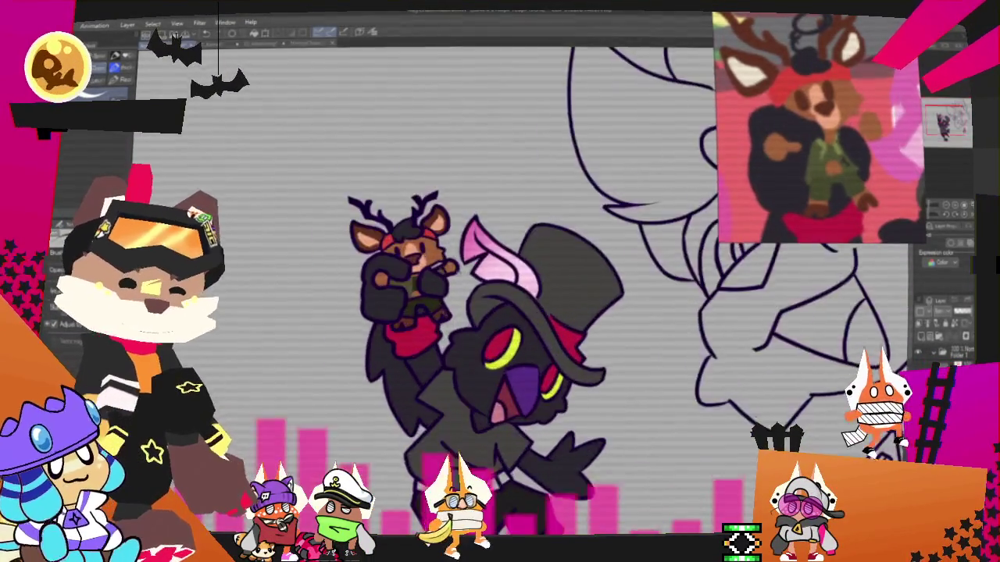
pyautogui.scroll(3, 646, 313)
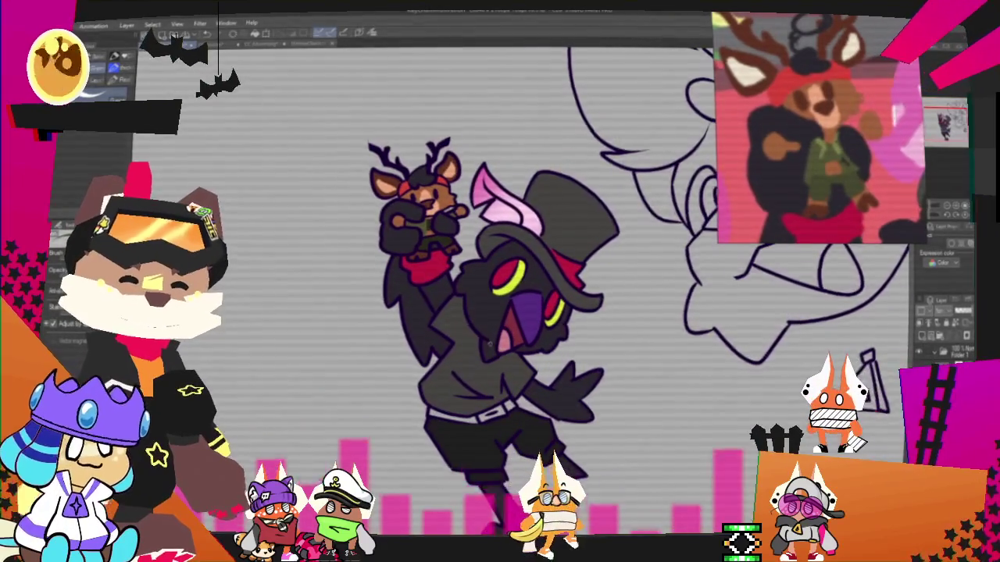
pyautogui.scroll(2, 703, 274)
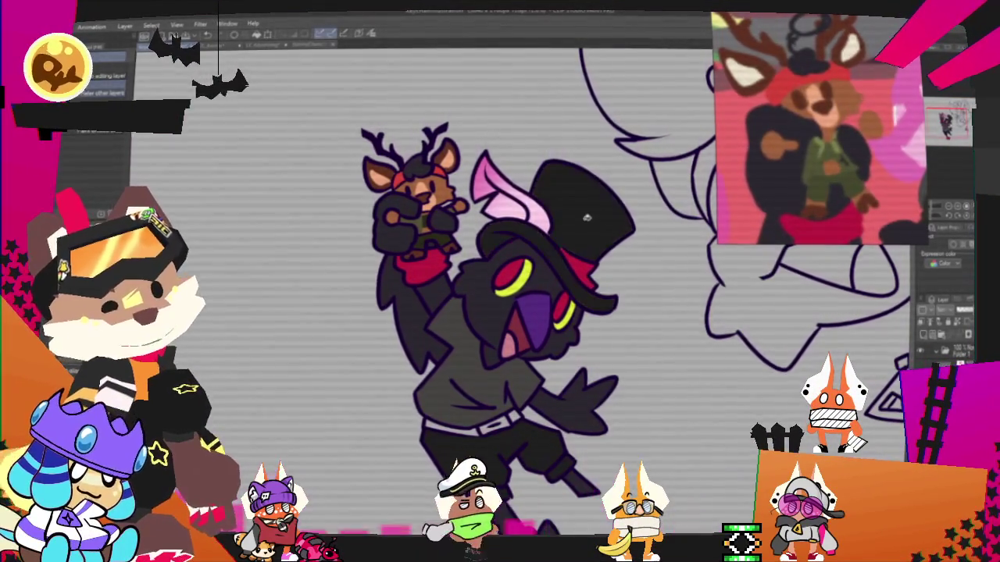
pyautogui.scroll(-2, 703, 274)
pyautogui.scroll(2, 703, 273)
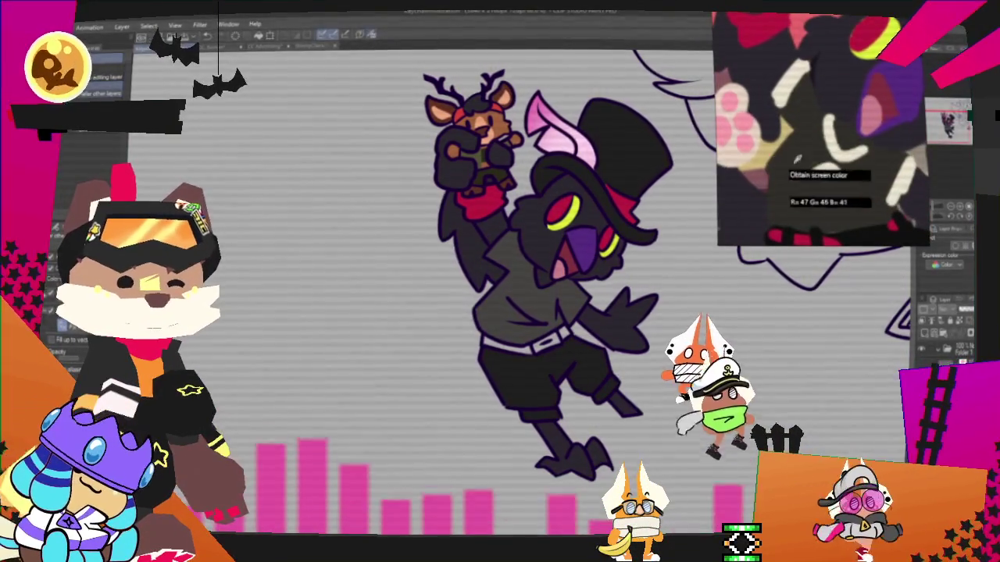
pyautogui.scroll(1, 548, 260)
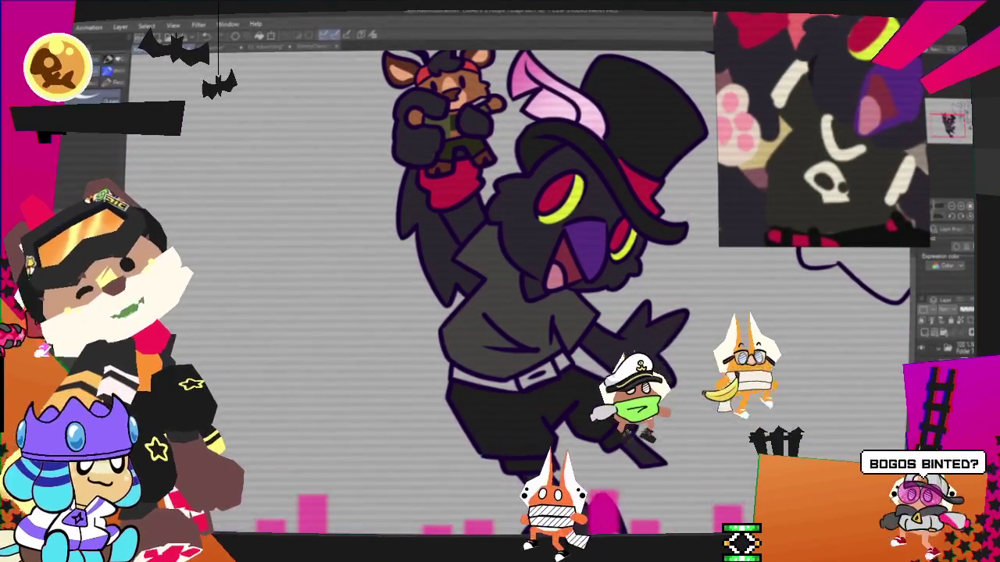
pyautogui.moveTo(564, 342); pyautogui.dragTo(590, 312)
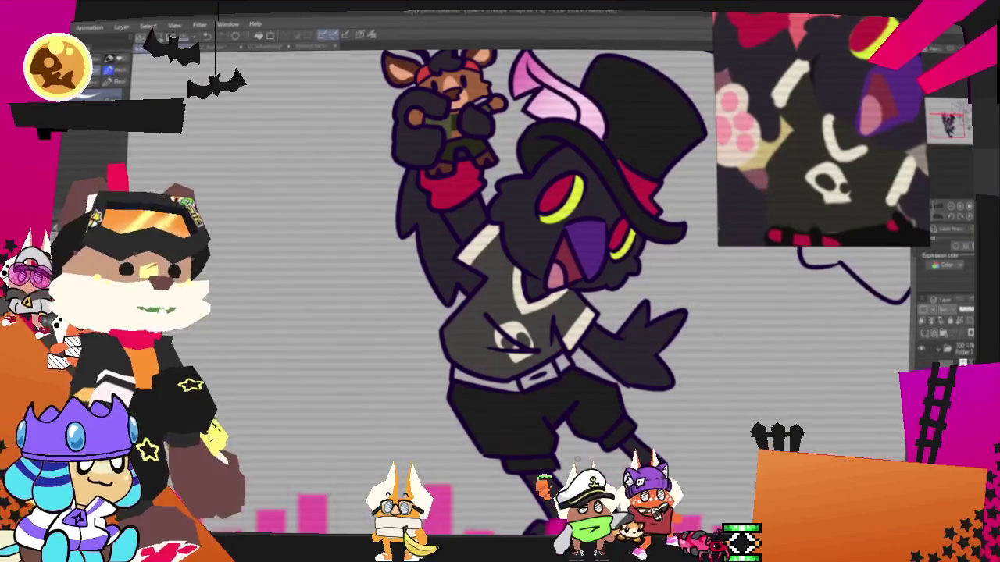
# Zoom out to review the collar trim and emblem on the grey shirt.
pyautogui.scroll(-3, 731, 74)
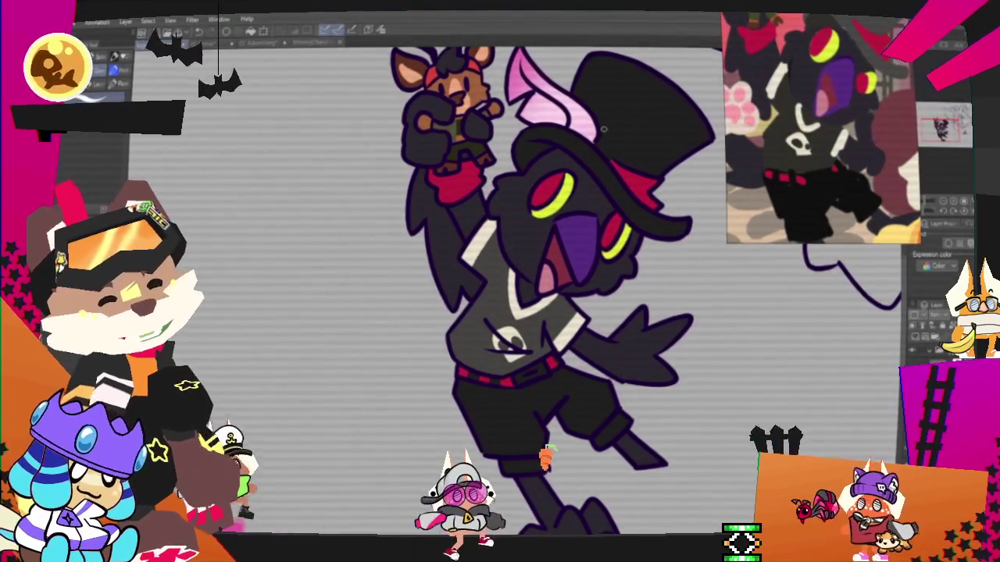
# Zoom out to review the black belt with pinkish-red studs.
pyautogui.scroll(-3, 547, 235)
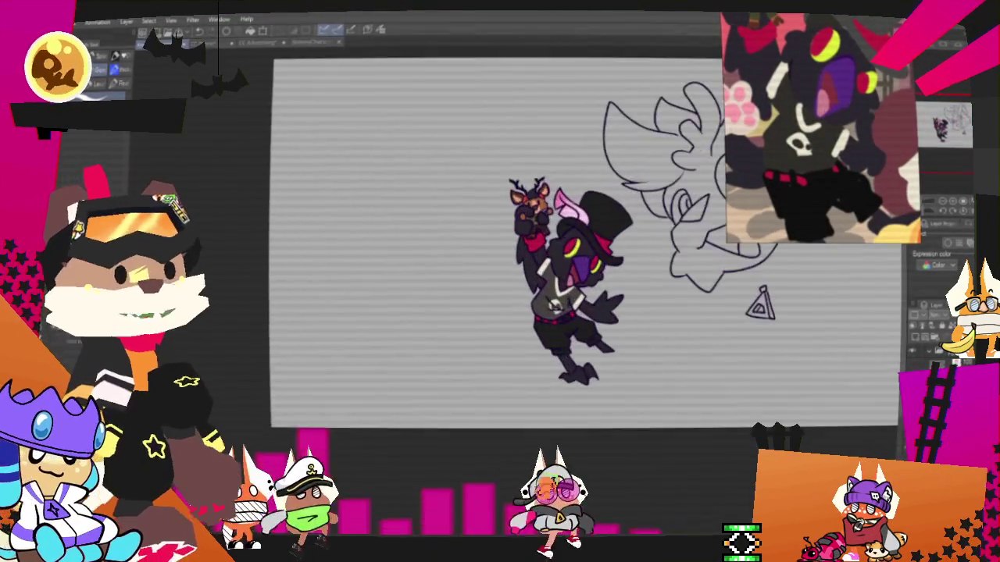
pyautogui.scroll(2, 549, 323)
pyautogui.scroll(2, 550, 322)
pyautogui.scroll(2, 550, 323)
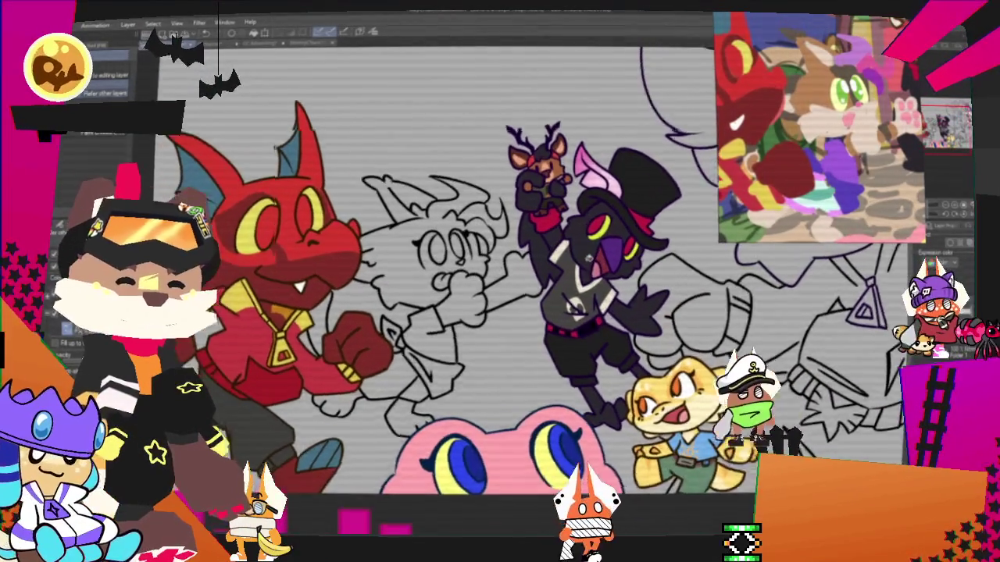
pyautogui.hotkey('ctrl', '-')
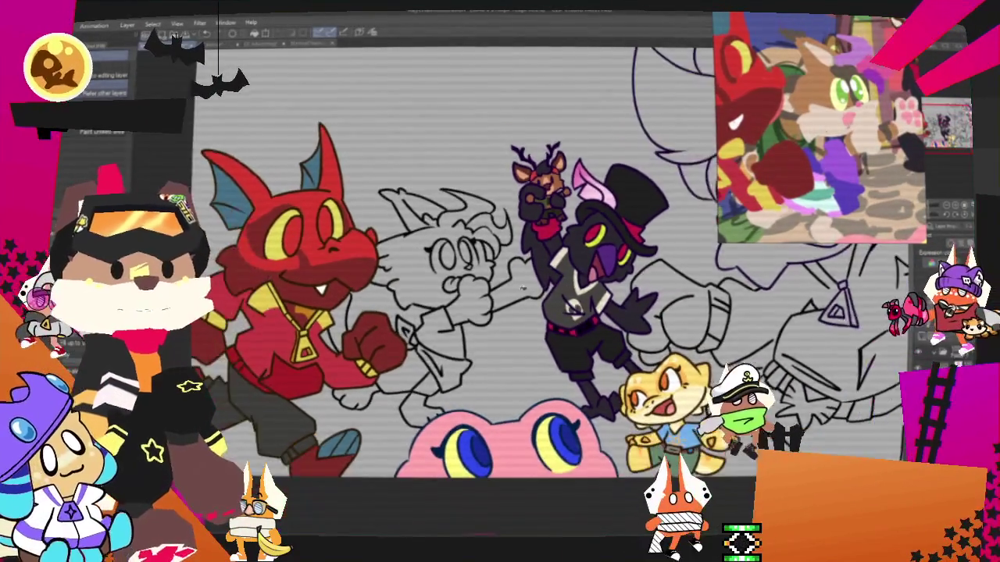
# Zoom out to the whole scene, zoom back in on the cat, and fill its hair brown.
pyautogui.hotkey('ctrl', '-')
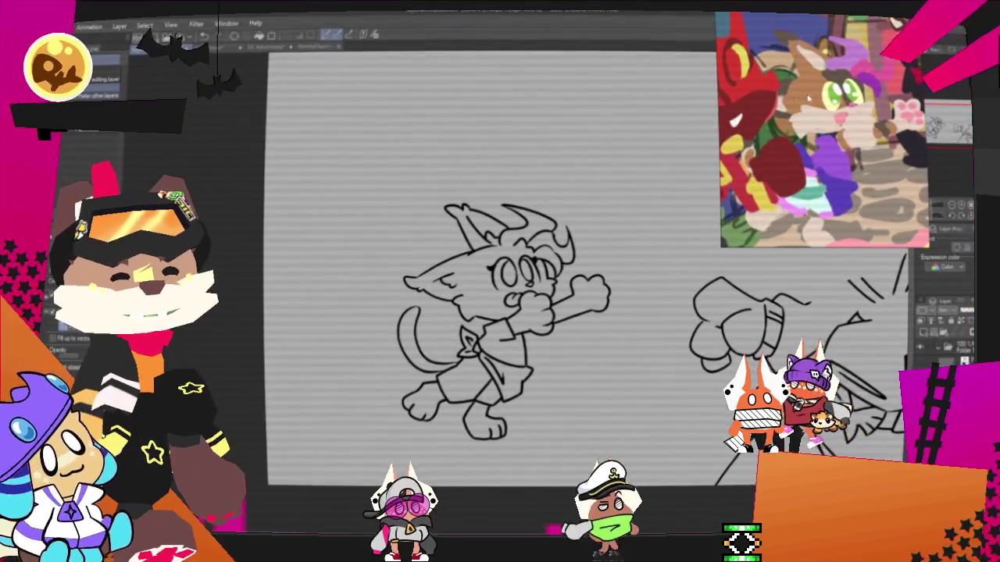
pyautogui.hotkey('ctrl', '+')
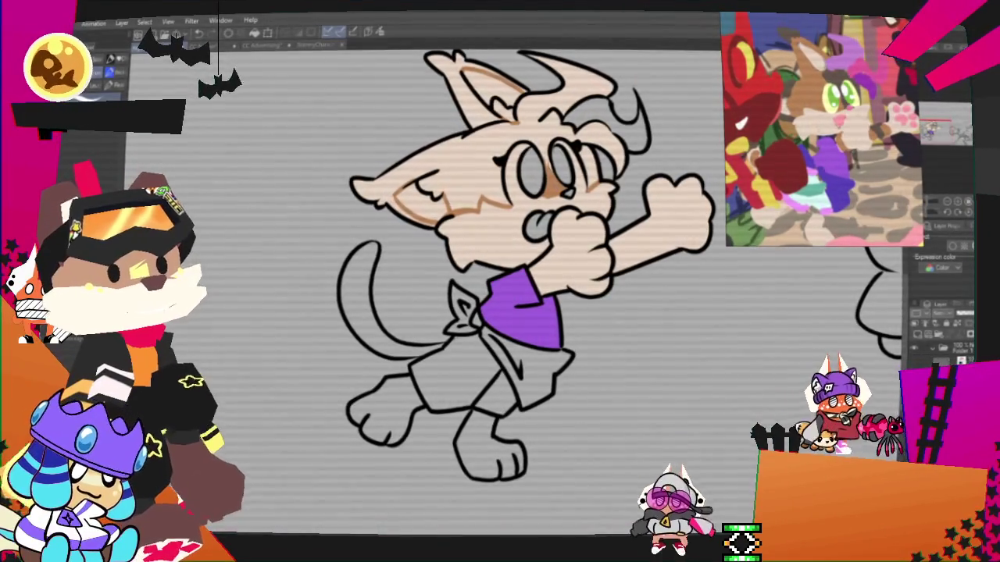
pyautogui.click(507, 158)
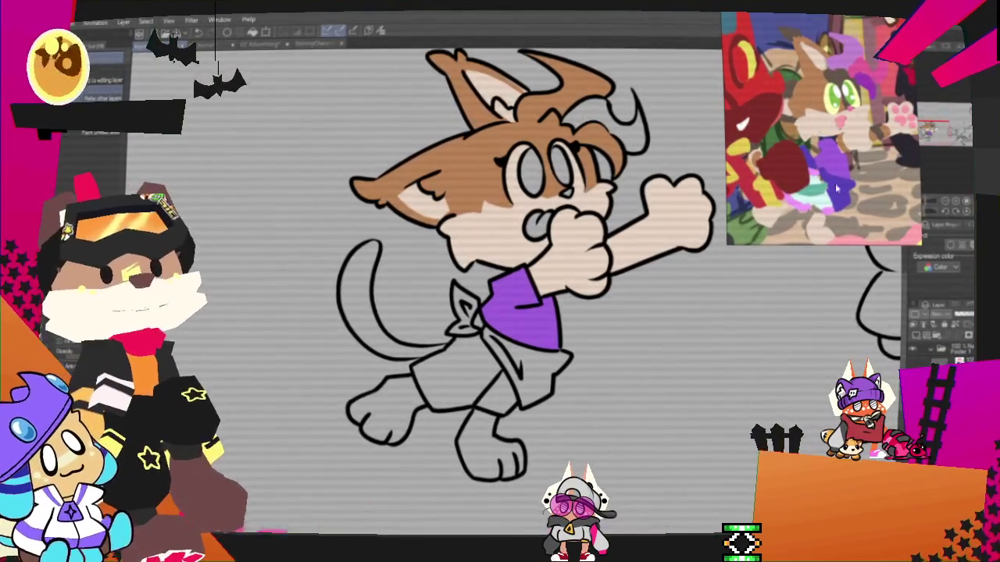
# Pan the view to frame the cat's head and face.
pyautogui.moveTo(547, 235); pyautogui.dragTo(496, 367)
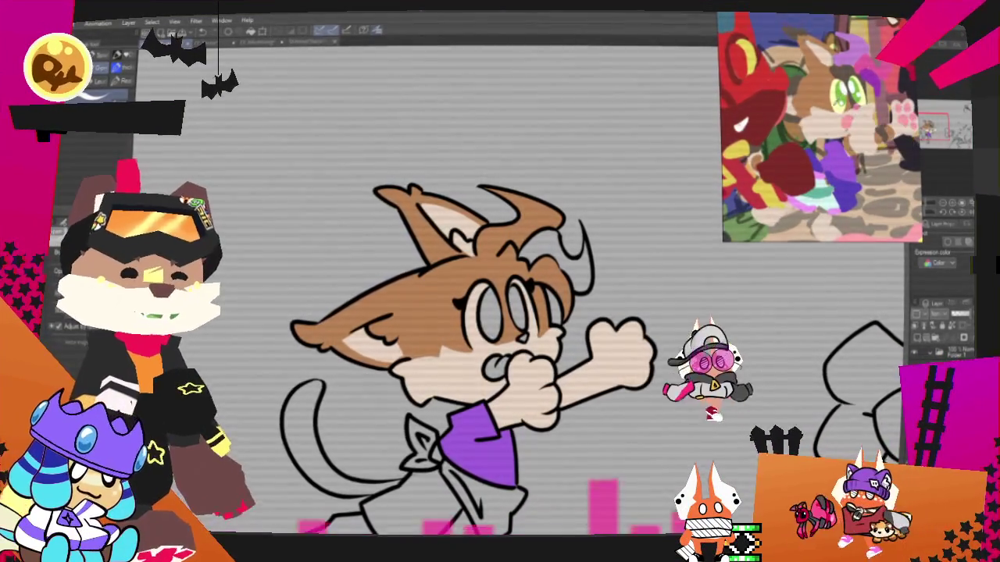
pyautogui.moveTo(549, 209); pyautogui.dragTo(582, 245)
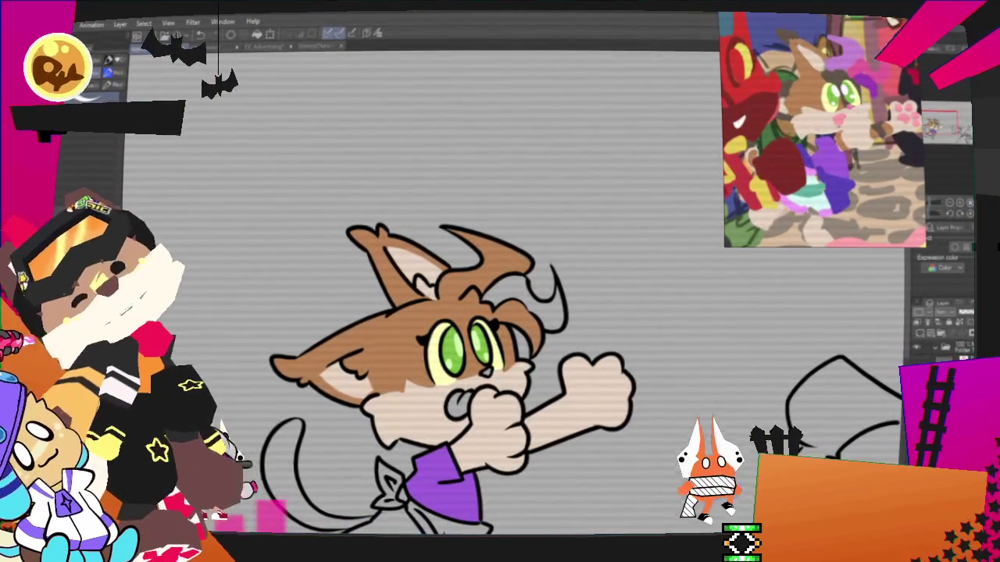
# Sample the purple and pink hair colours from the reference image for the cat's hair.
pyautogui.press('g')
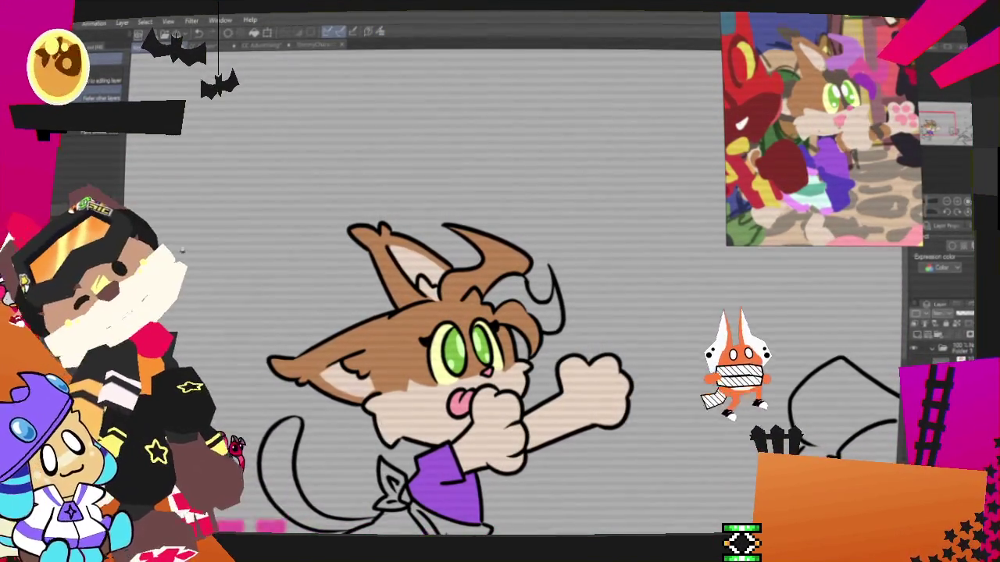
pyautogui.press('p')
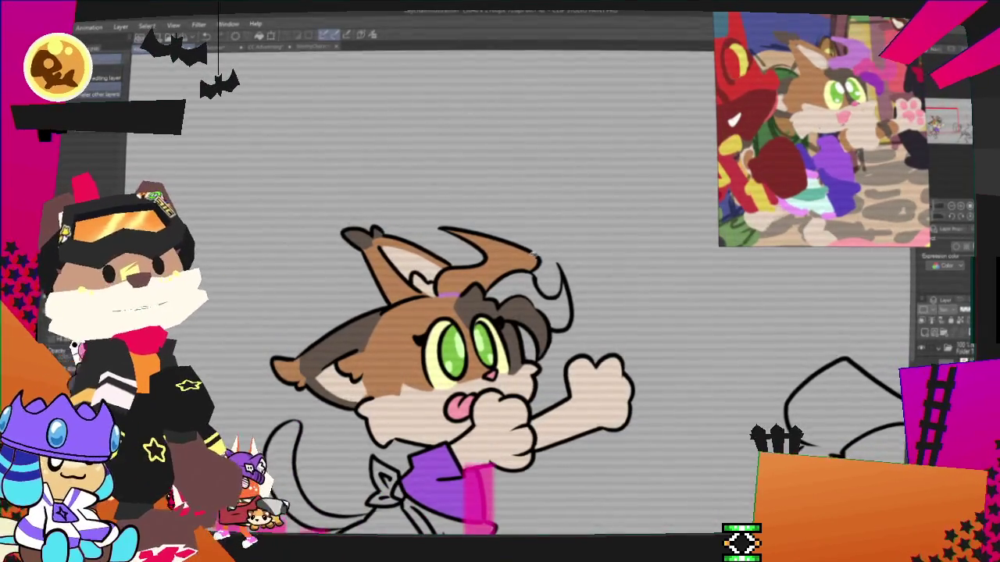
pyautogui.click(376, 34)
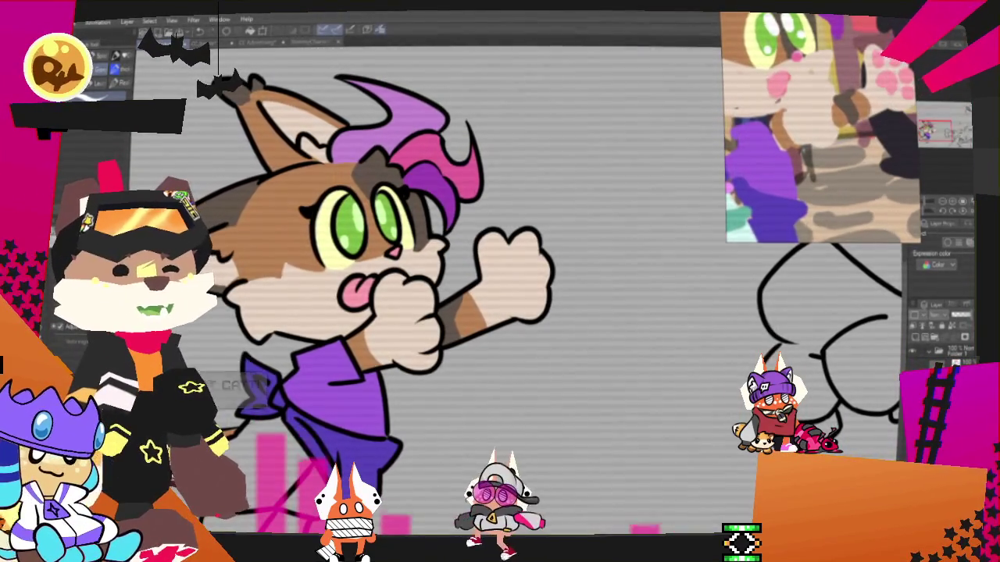
# Zoom in on the calico cat for a closer view of its upper body.
pyautogui.scroll(2, 438, 297)
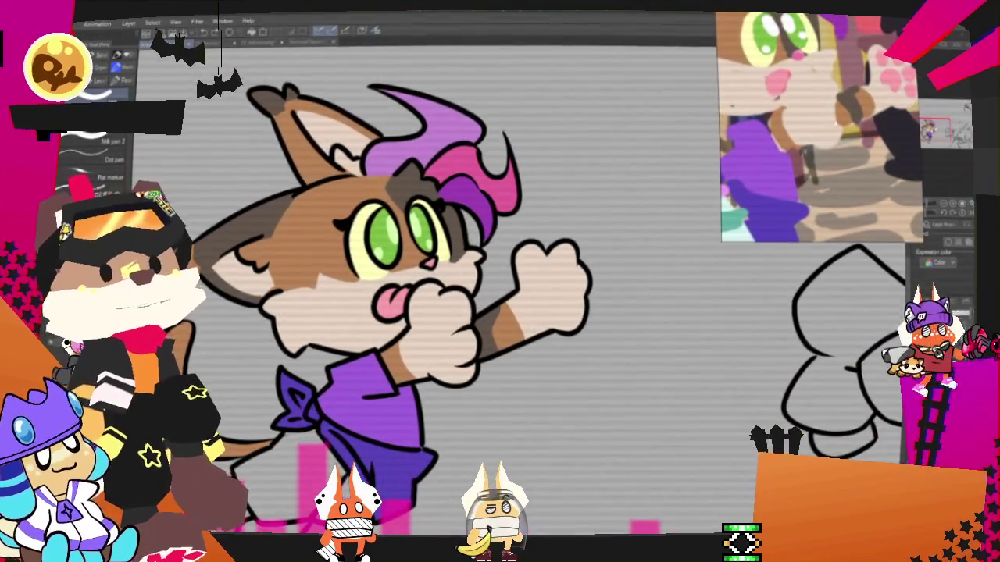
# Add pink pads to the raised paw and clear the selection around the tail.
pyautogui.click(556, 258)
pyautogui.click(574, 280)
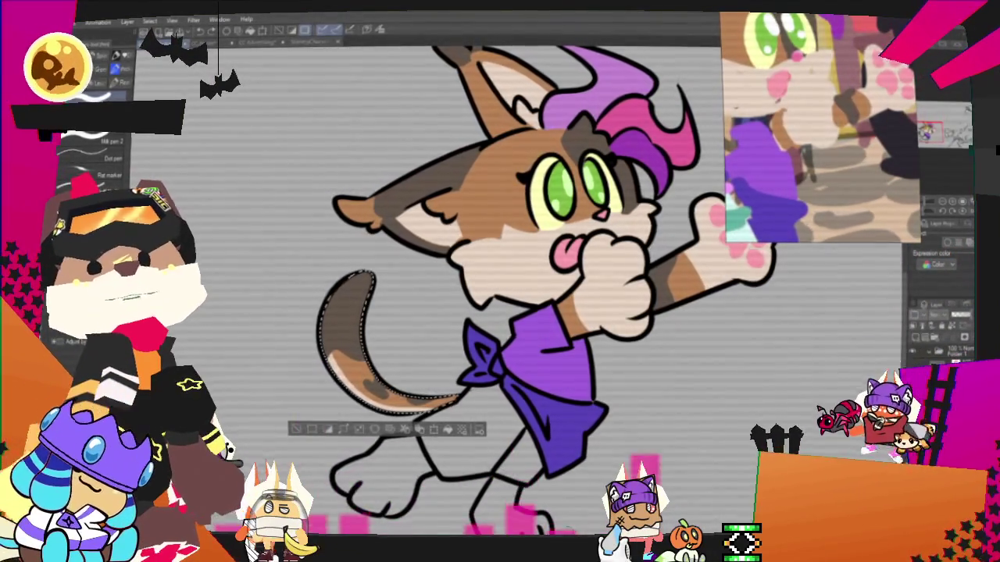
pyautogui.hotkey('ctrl', 'shift', 'd')
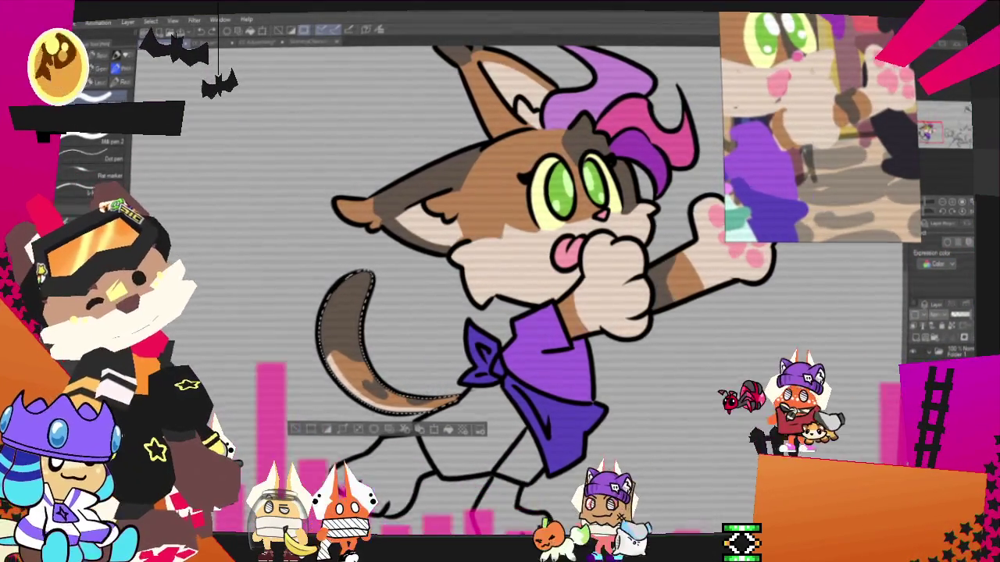
# Recentre the view on the cat's legs and fill its pants light cyan.
pyautogui.moveTo(508, 273); pyautogui.dragTo(445, 242)
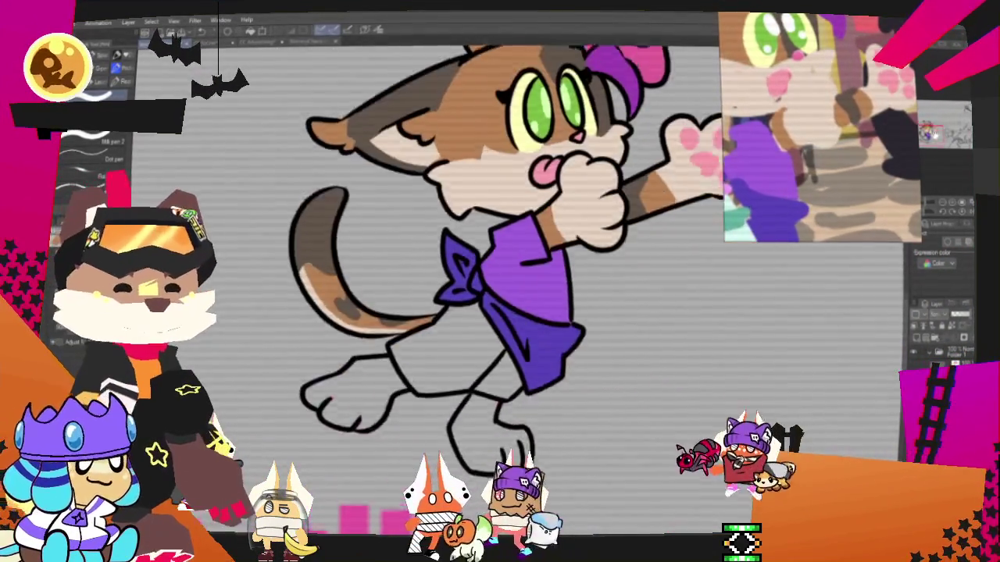
pyautogui.moveTo(340, 71); pyautogui.dragTo(377, 33)
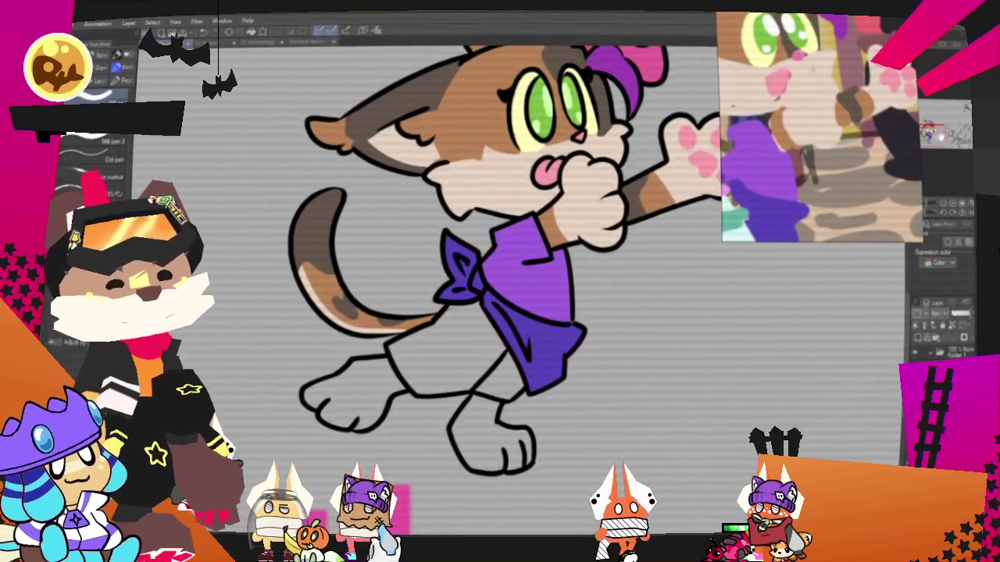
pyautogui.moveTo(437, 274); pyautogui.dragTo(547, 238)
pyautogui.click(658, 320)
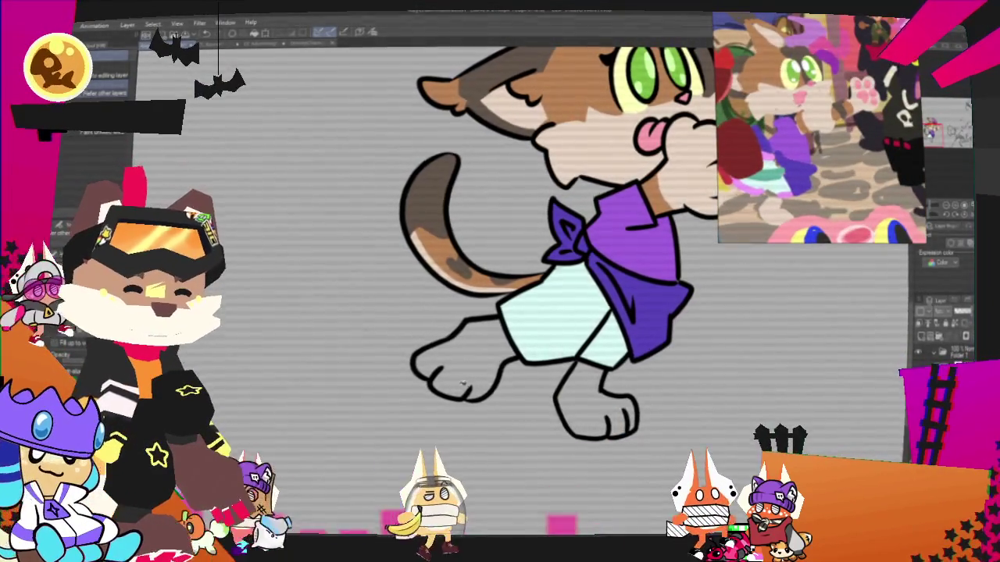
# Fill the paws and legs beige and paint a pink stripe across the top of the shorts.
pyautogui.click(463, 385)
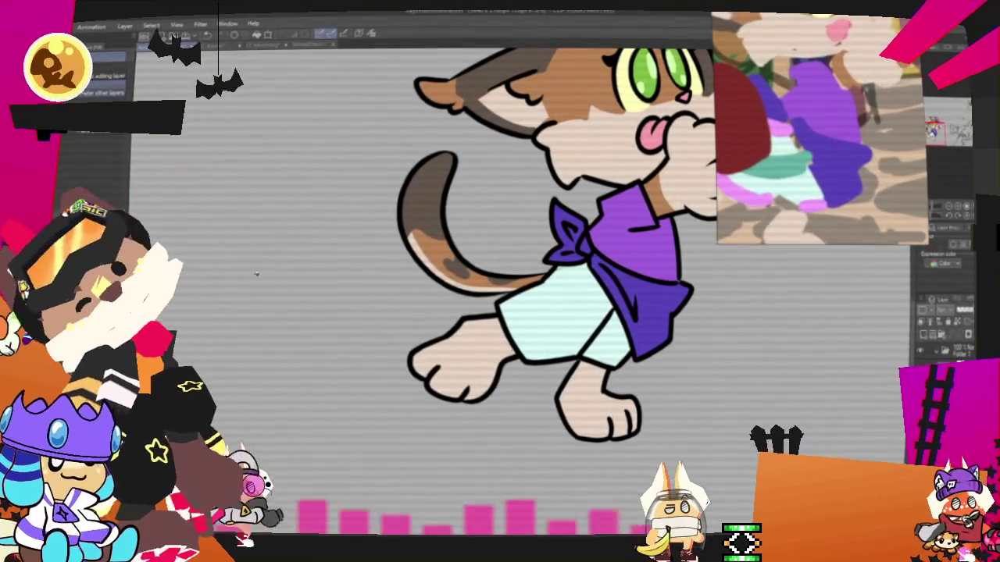
pyautogui.click(548, 320)
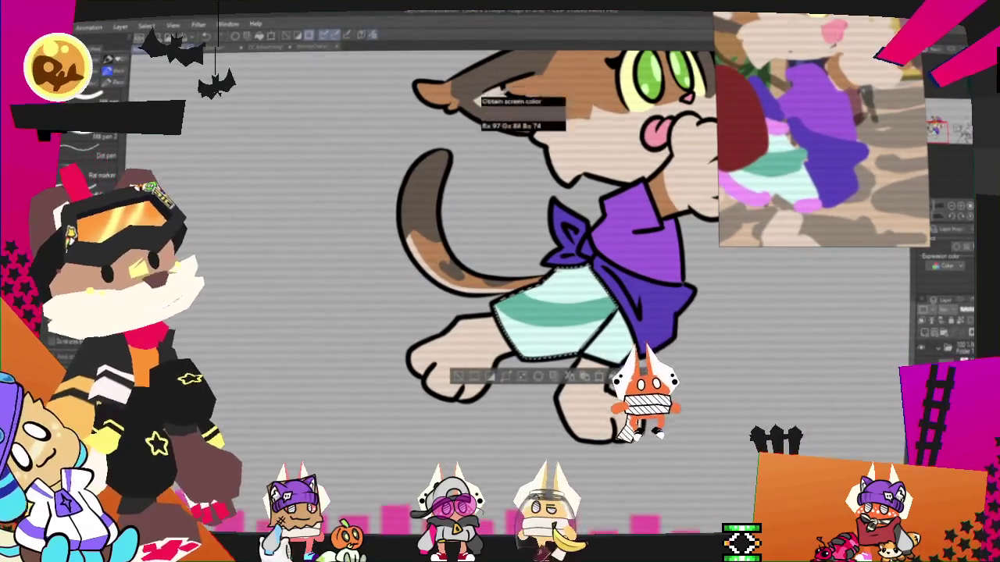
pyautogui.moveTo(594, 268); pyautogui.dragTo(539, 277)
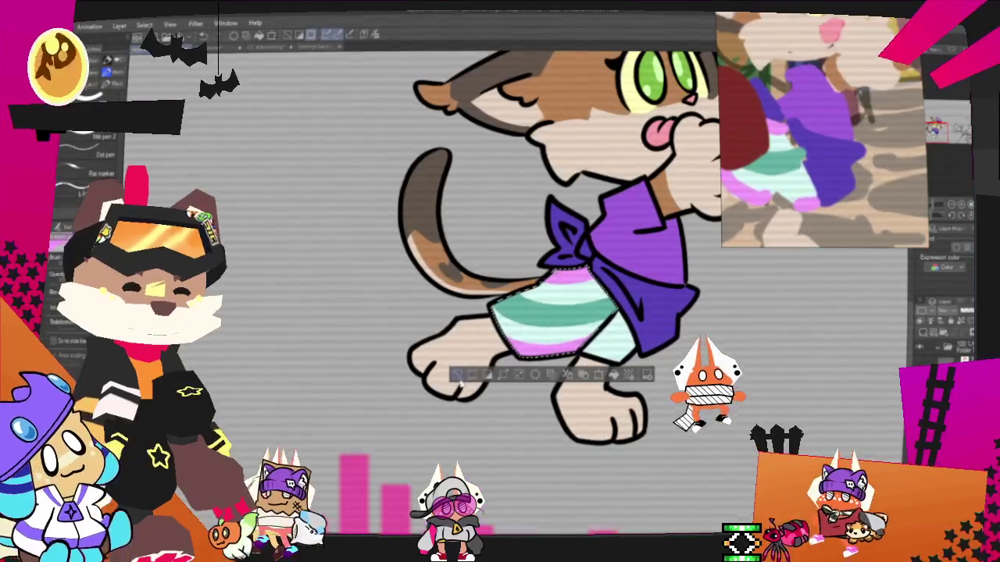
pyautogui.hotkey('ctrl', 'd')
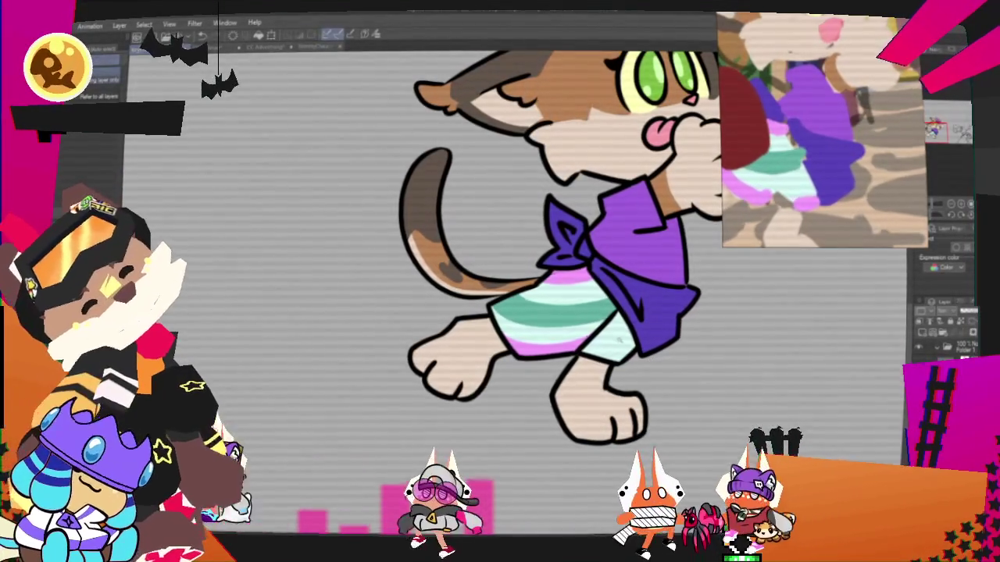
# Select the shorts again for more pink stripes, then clear the leftover selection.
pyautogui.press('w')
pyautogui.click(625, 336)
pyautogui.press('p')
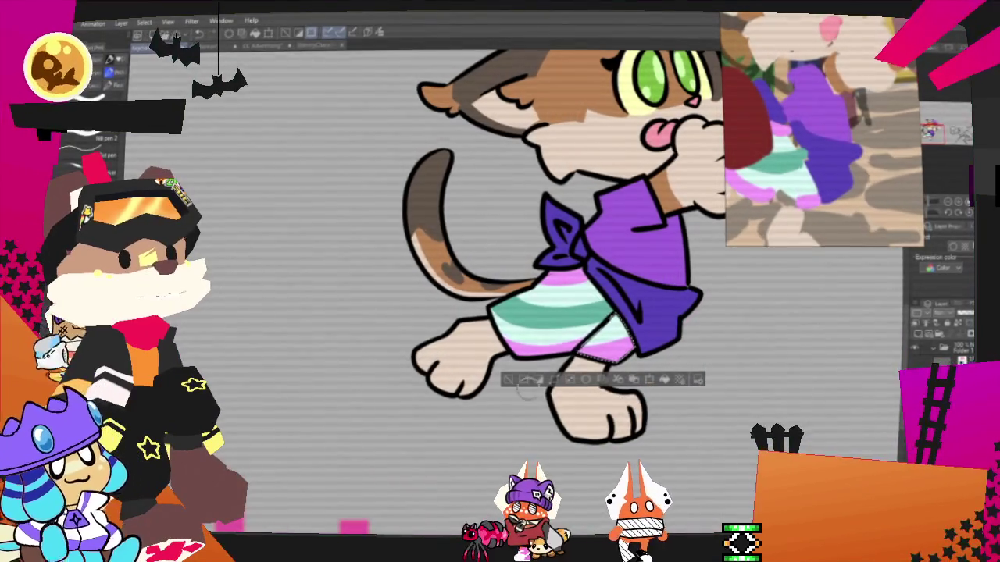
pyautogui.hotkey('ctrl', 'd')
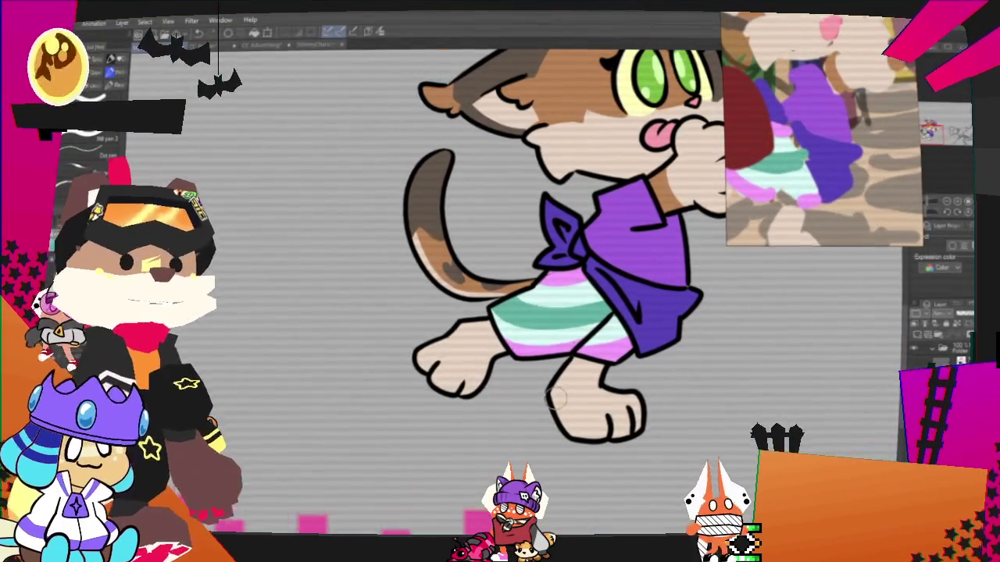
# Zoom out until the whole canvas shows the finished cat beside the next character's sketch.
pyautogui.scroll(-5, 559, 402)
pyautogui.scroll(-2, 556, 328)
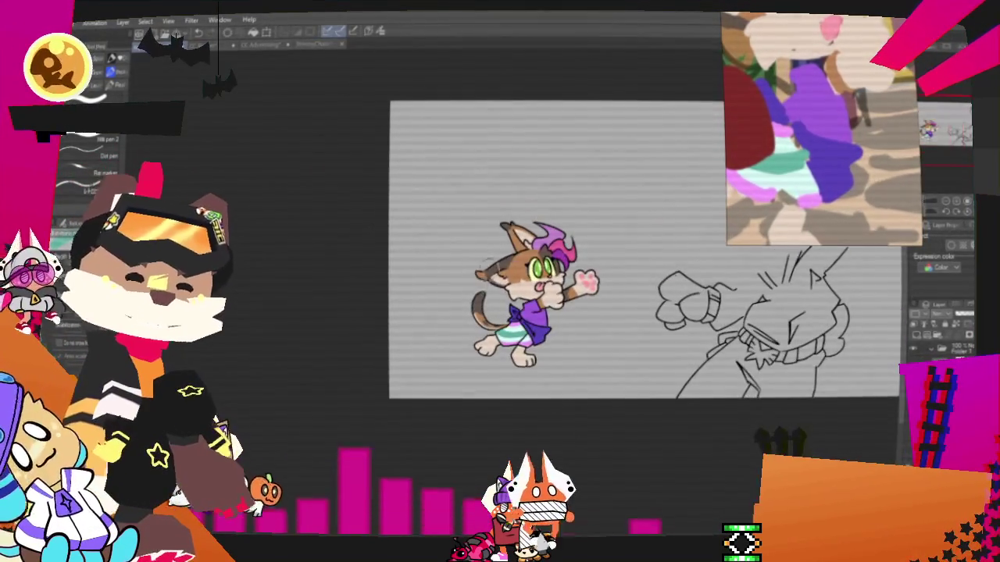
pyautogui.scroll(3, 559, 296)
pyautogui.scroll(-2, 559, 297)
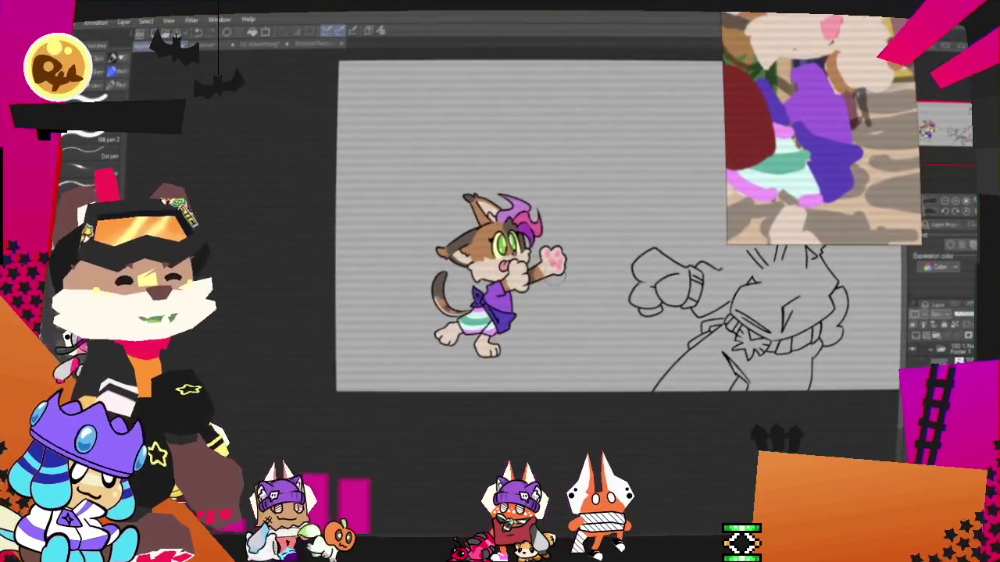
pyautogui.scroll(-2, 560, 297)
pyautogui.scroll(1, 604, 178)
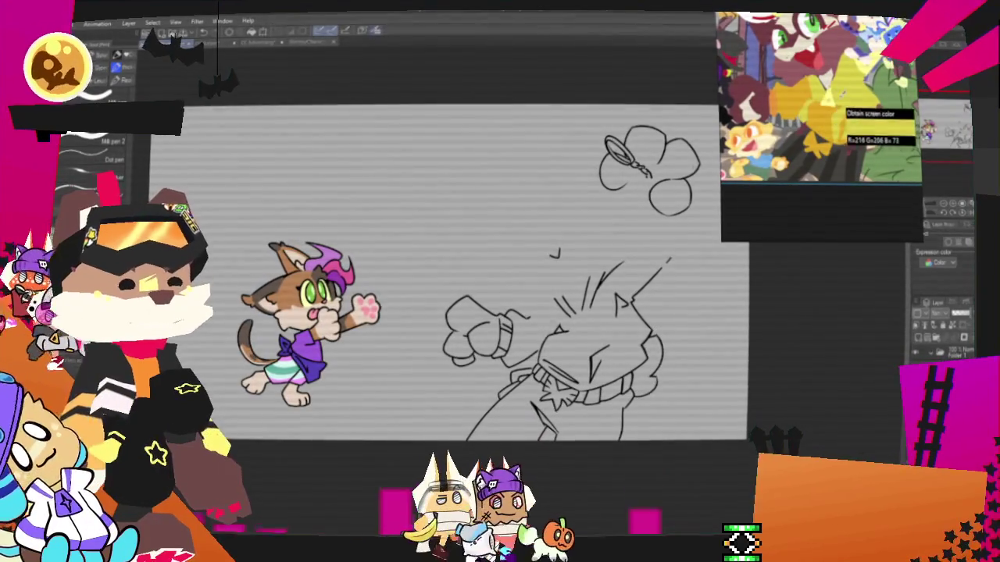
# Zoom in on the next character and draw yellow lines closing the hood's top edge.
pyautogui.scroll(3, 621, 344)
pyautogui.moveTo(621, 344); pyautogui.dragTo(560, 374)
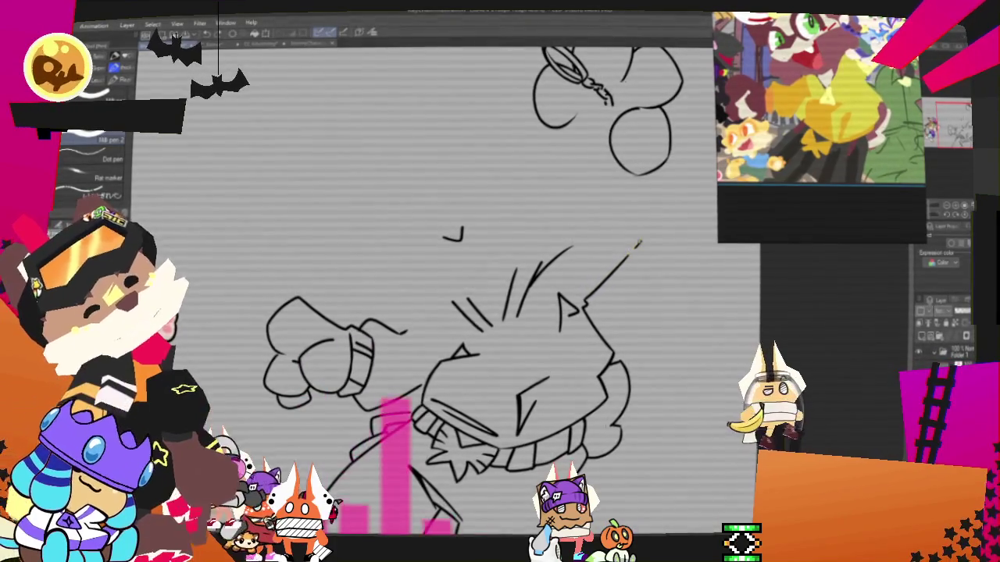
pyautogui.moveTo(577, 248); pyautogui.dragTo(641, 243)
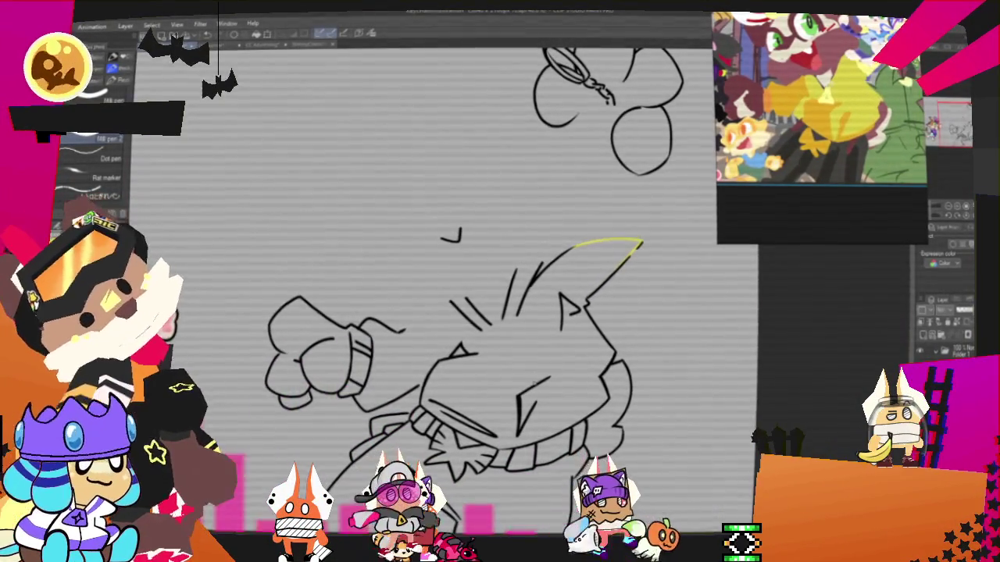
pyautogui.moveTo(516, 267); pyautogui.dragTo(577, 248)
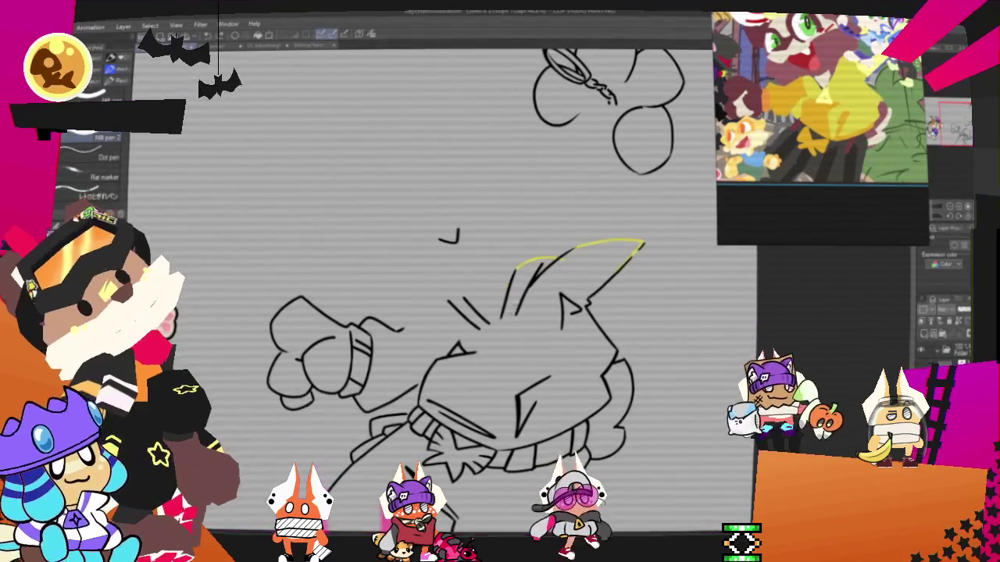
# Redraw the short closing line above the slash marks and fill the jacket and hood yellow.
pyautogui.moveTo(441, 300); pyautogui.dragTo(467, 296)
pyautogui.hotkey('ctrl', 'z')
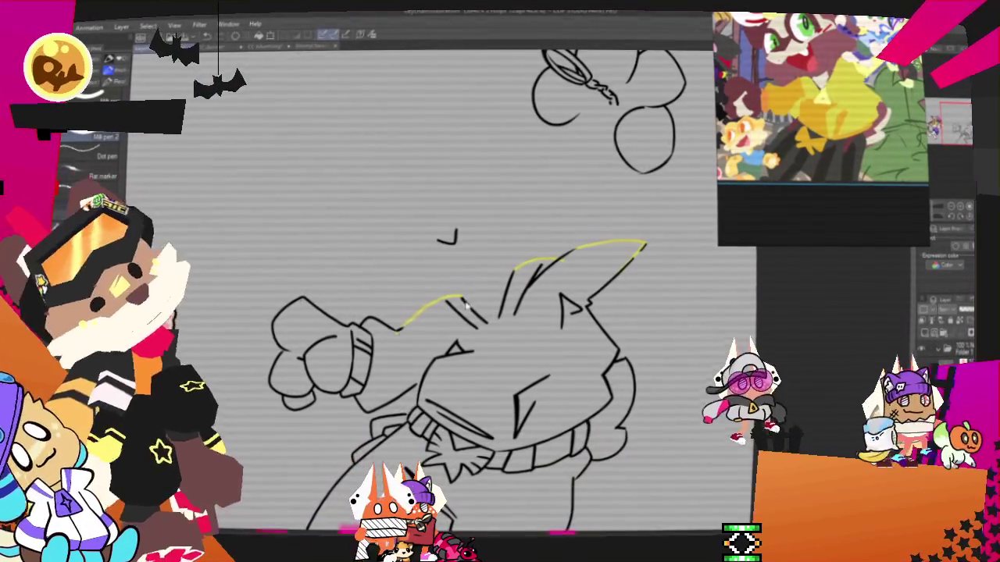
pyautogui.moveTo(460, 299); pyautogui.dragTo(397, 328)
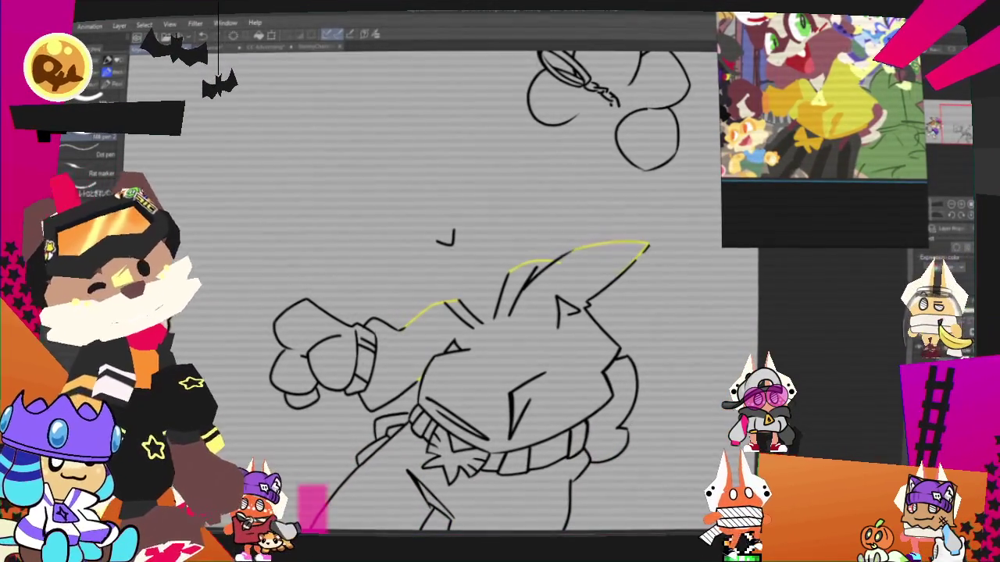
pyautogui.press('e')
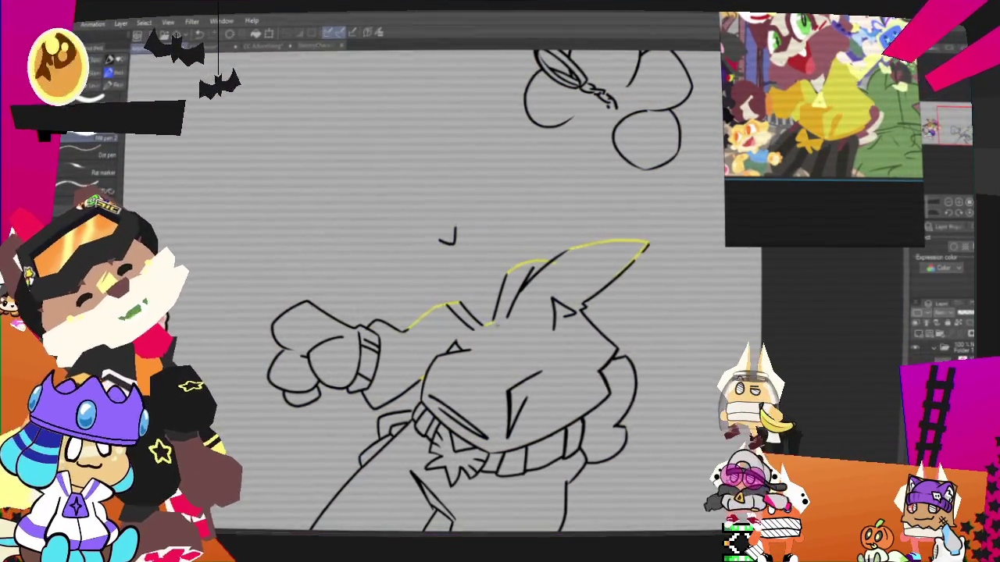
pyautogui.moveTo(633, 258); pyautogui.dragTo(406, 328)
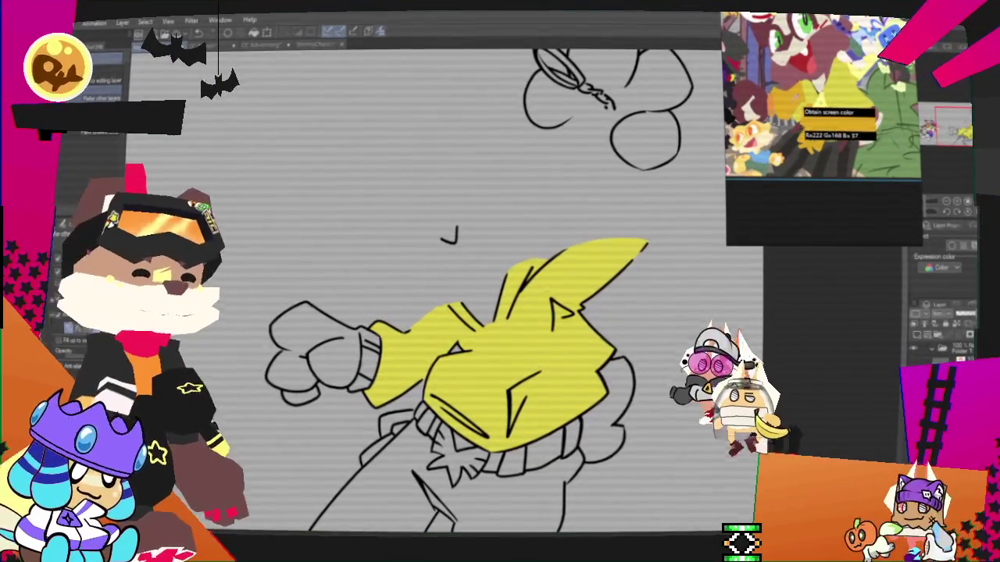
# Fill the punching character's sleeve and fist orange.
pyautogui.press('p')
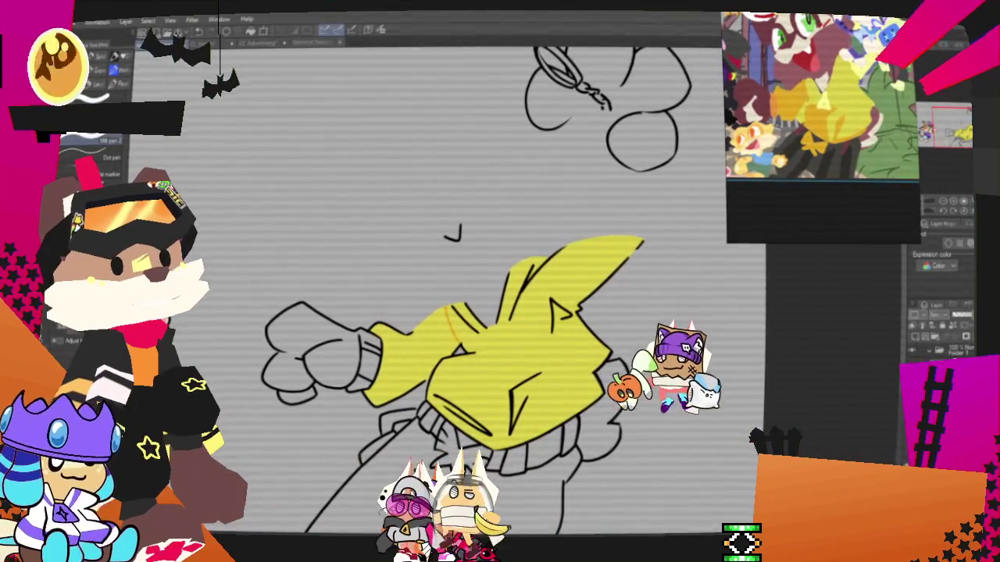
pyautogui.press('g')
pyautogui.click(410, 352)
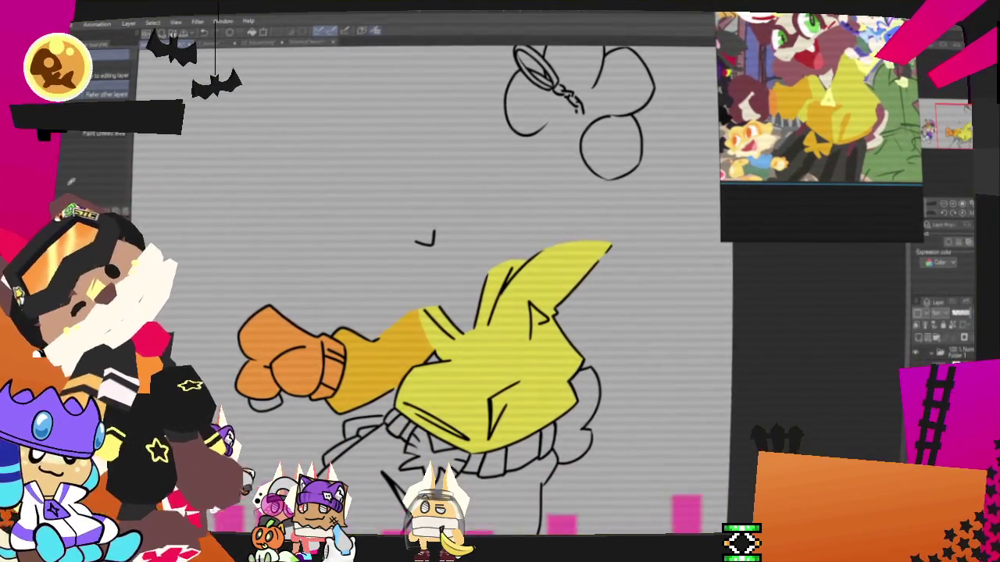
# Draw a shading boundary across the yellow jacket and fill its lower part darker orange.
pyautogui.press('p')
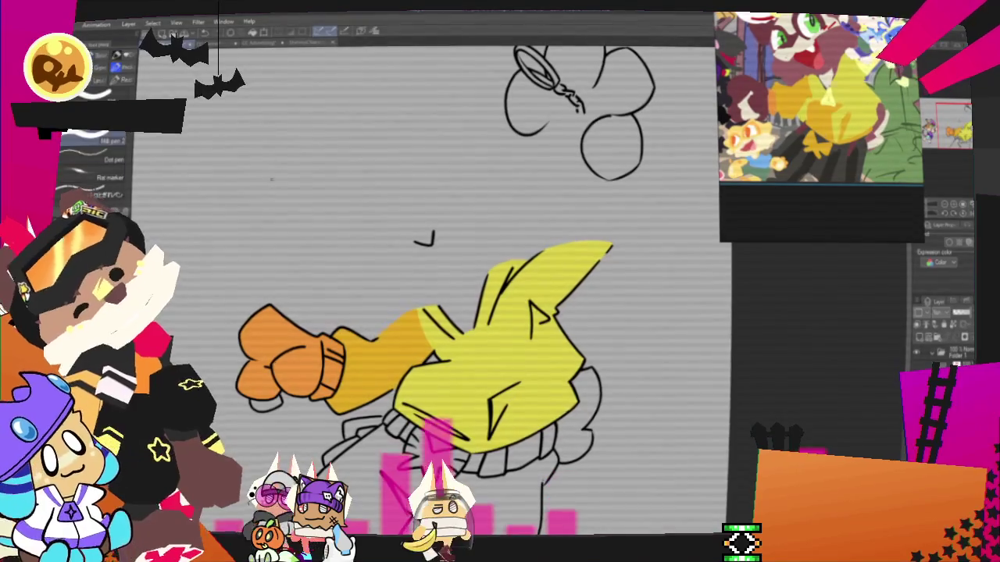
pyautogui.moveTo(433, 372); pyautogui.dragTo(520, 382)
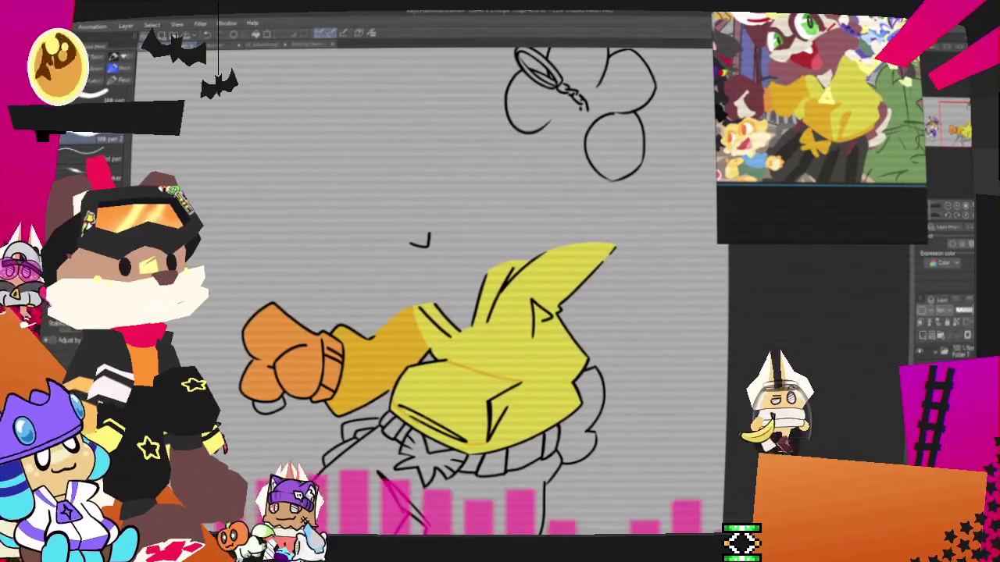
pyautogui.press('g')
pyautogui.click(473, 409)
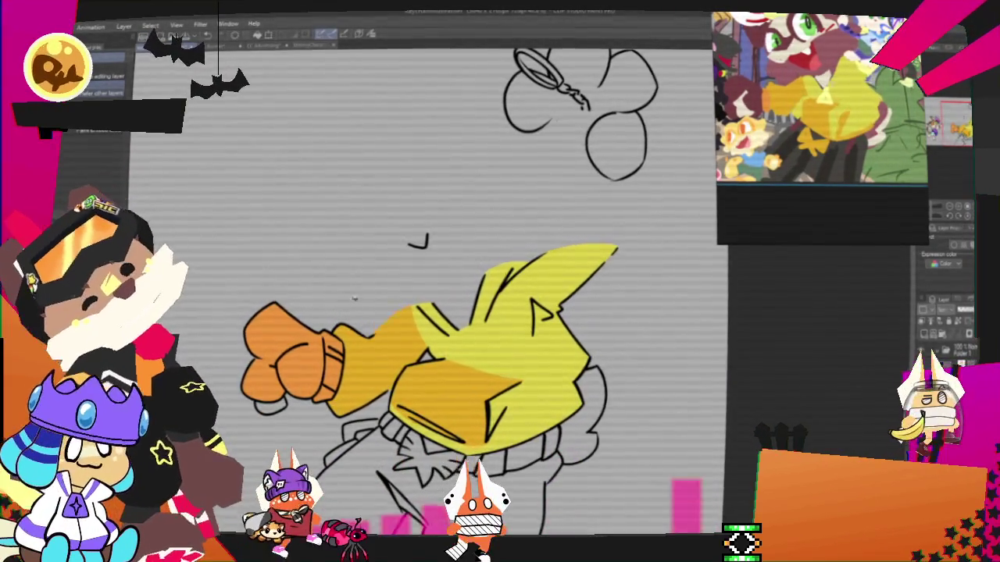
pyautogui.press('p')
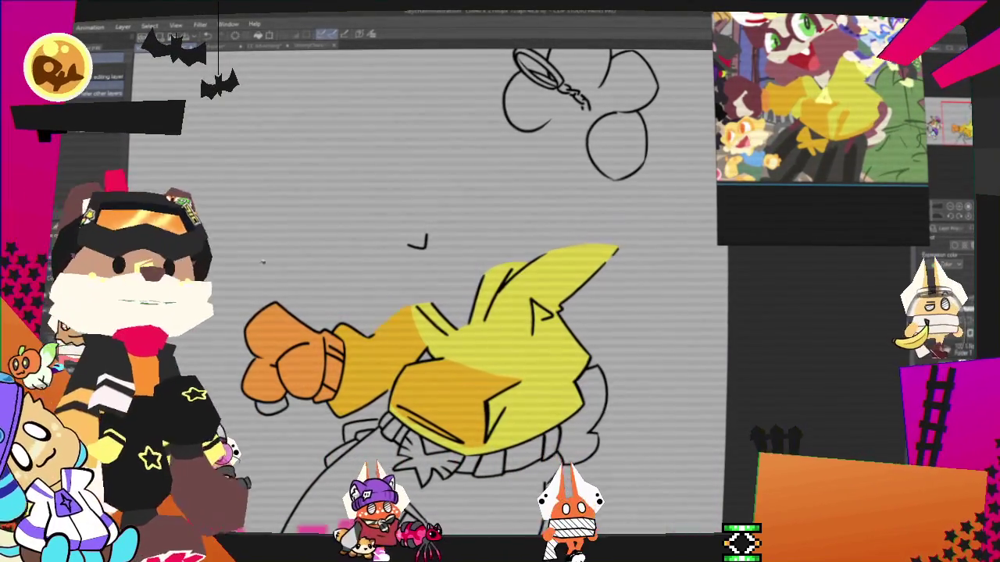
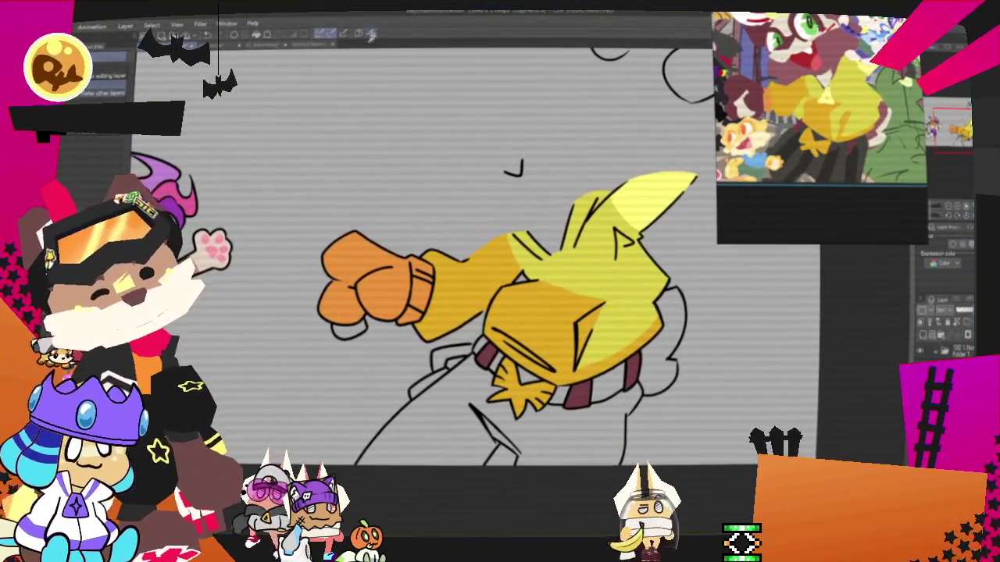
# Sample dark grey, fill the character's pants with it, and select the grey pants area.
pyautogui.click(617, 252)
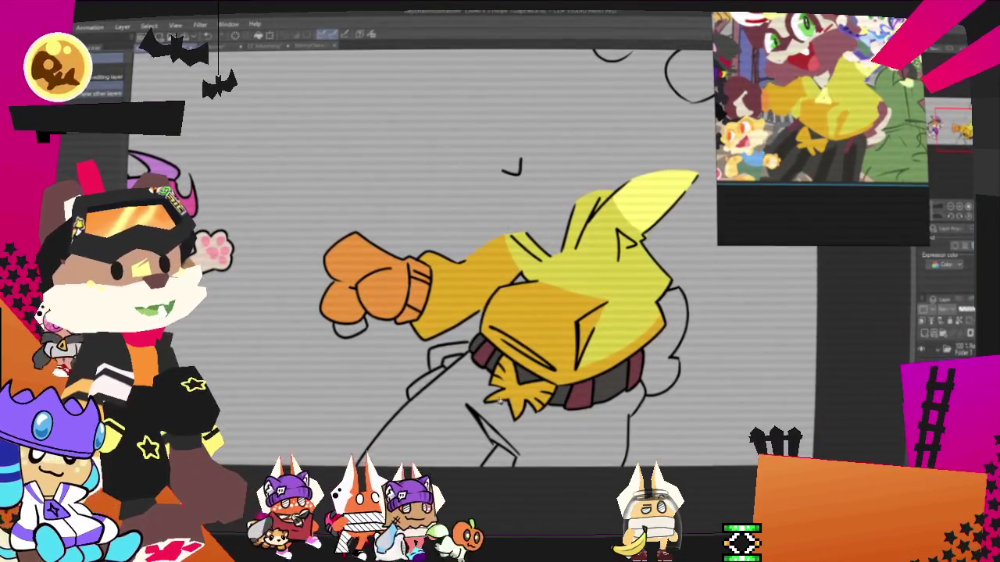
pyautogui.click(552, 461)
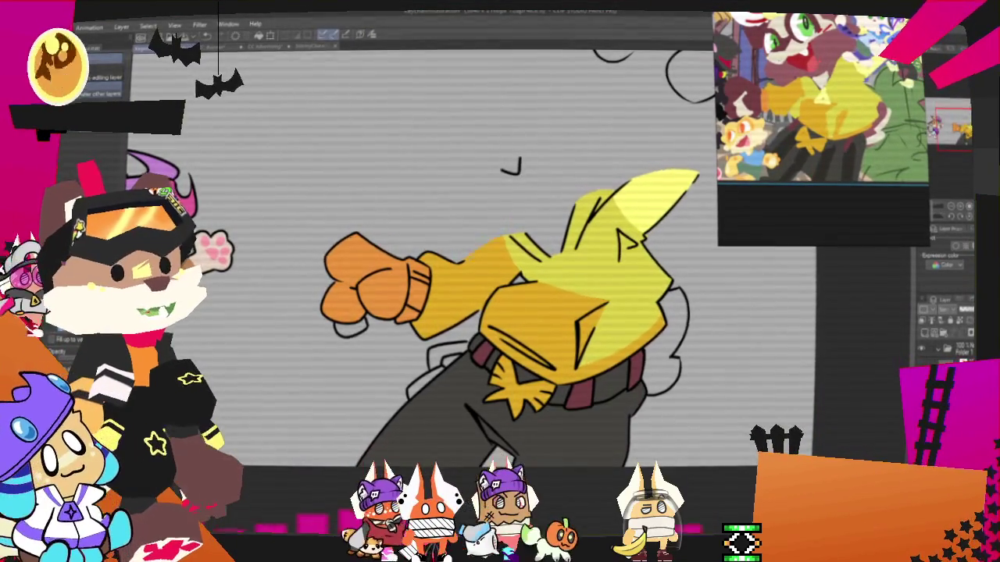
pyautogui.click(373, 35)
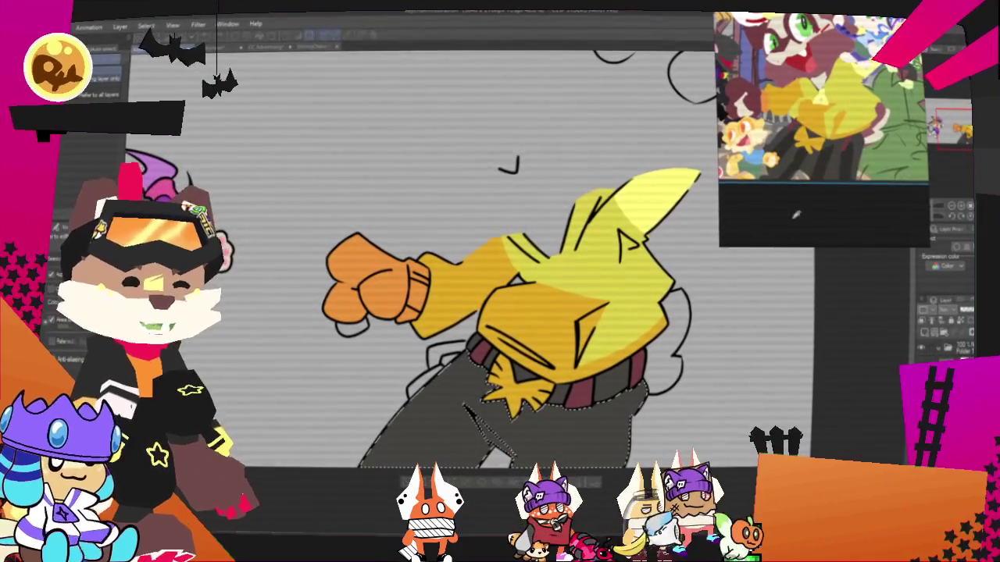
pyautogui.press('p')
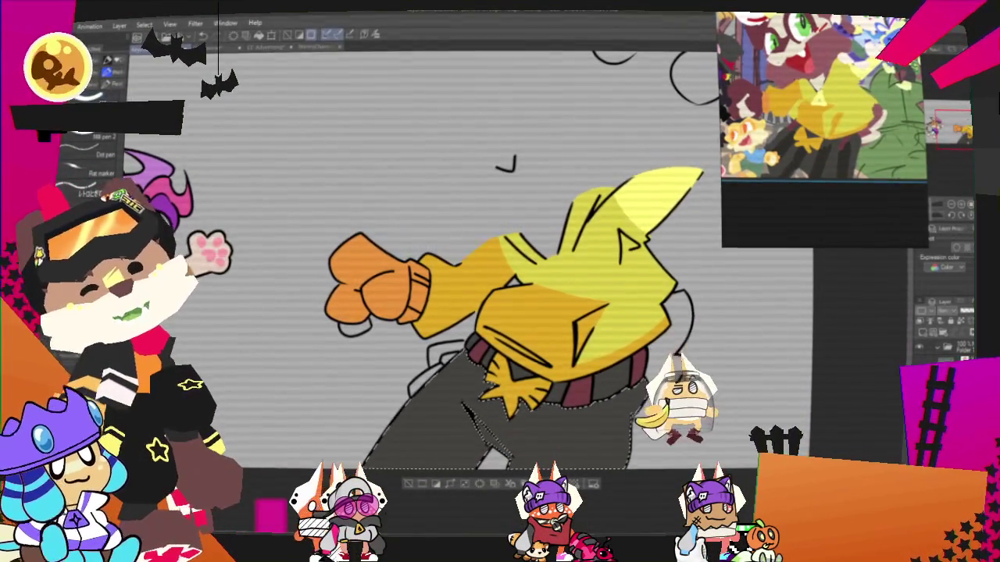
pyautogui.scroll(-2, 601, 313)
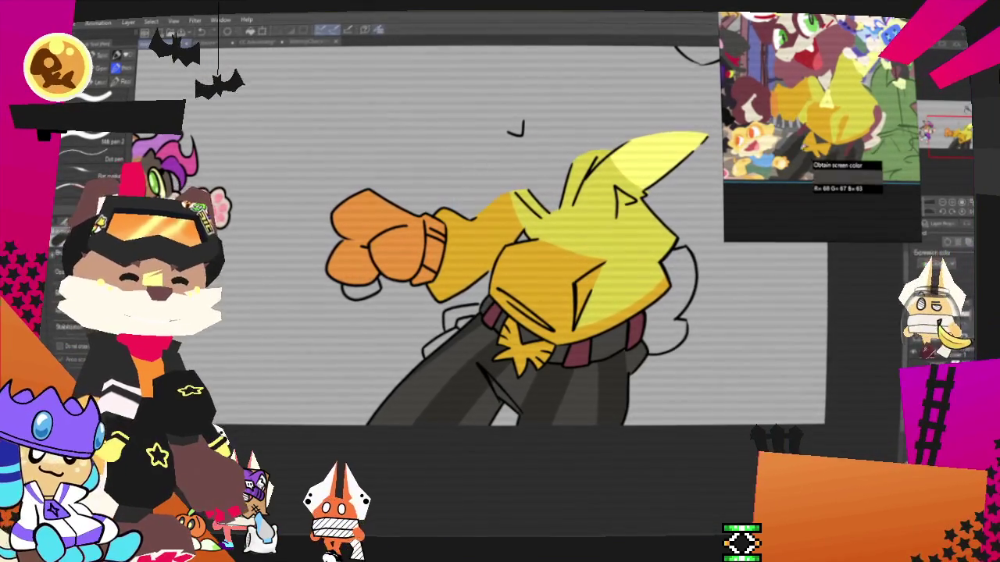
# Fill the fist and the space right of the shirt dark maroon, then select that maroon area.
pyautogui.press('g')
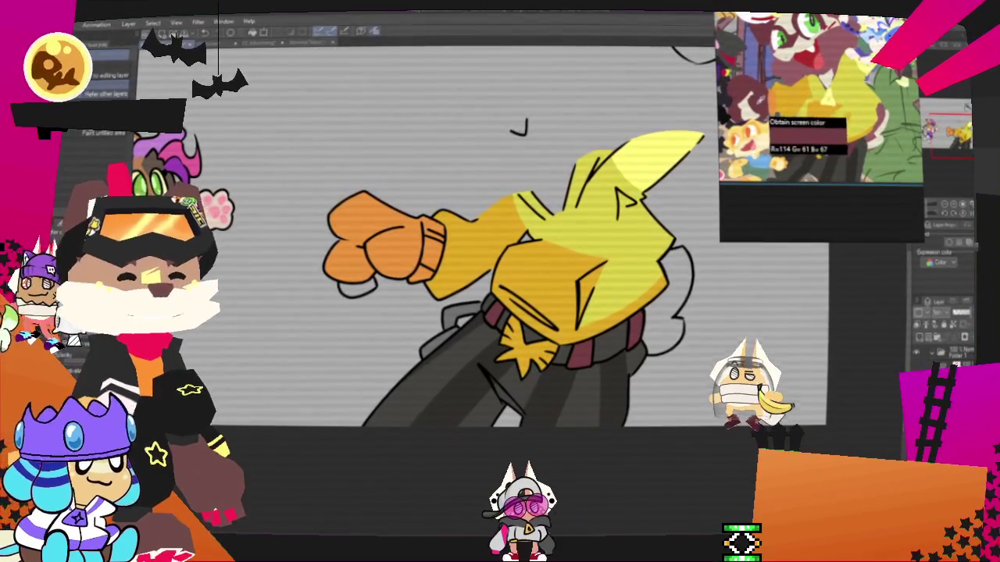
pyautogui.press('p')
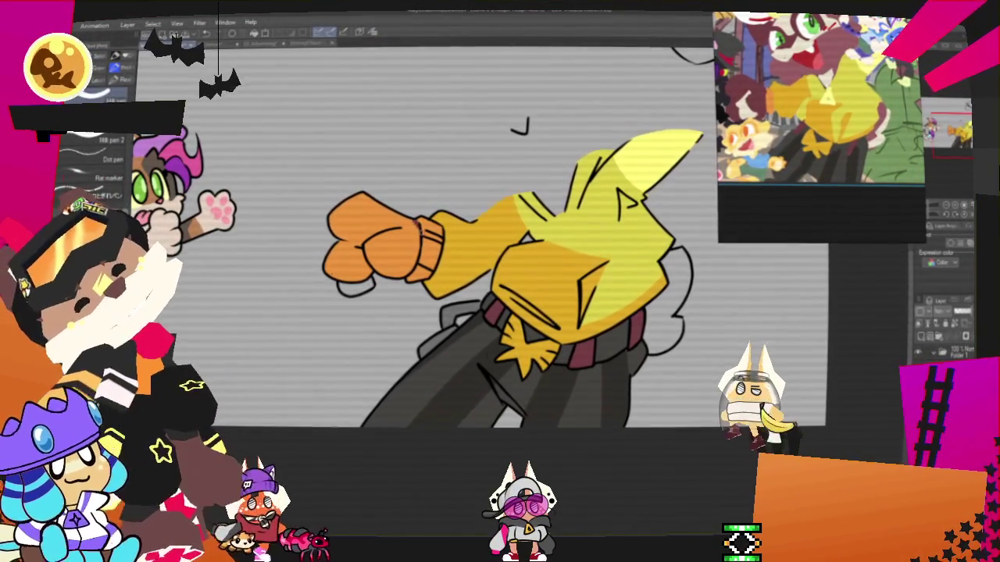
pyautogui.press('g')
pyautogui.click(395, 266)
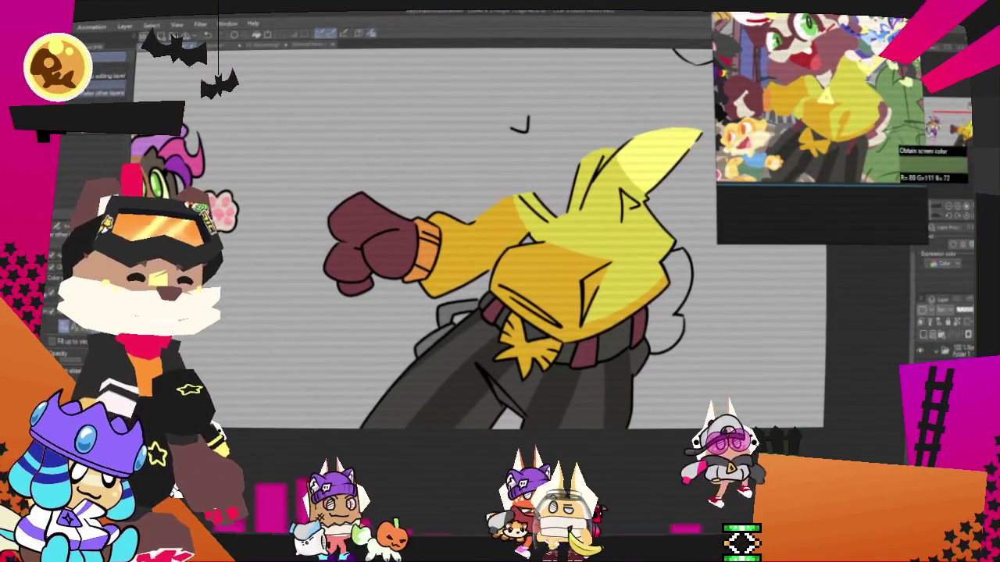
pyautogui.click(676, 289)
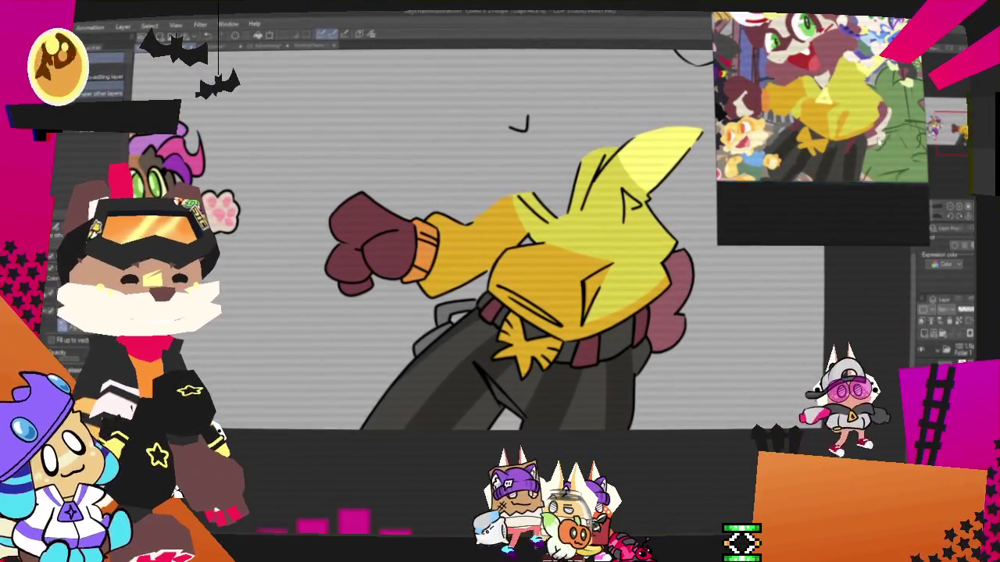
pyautogui.click(673, 323)
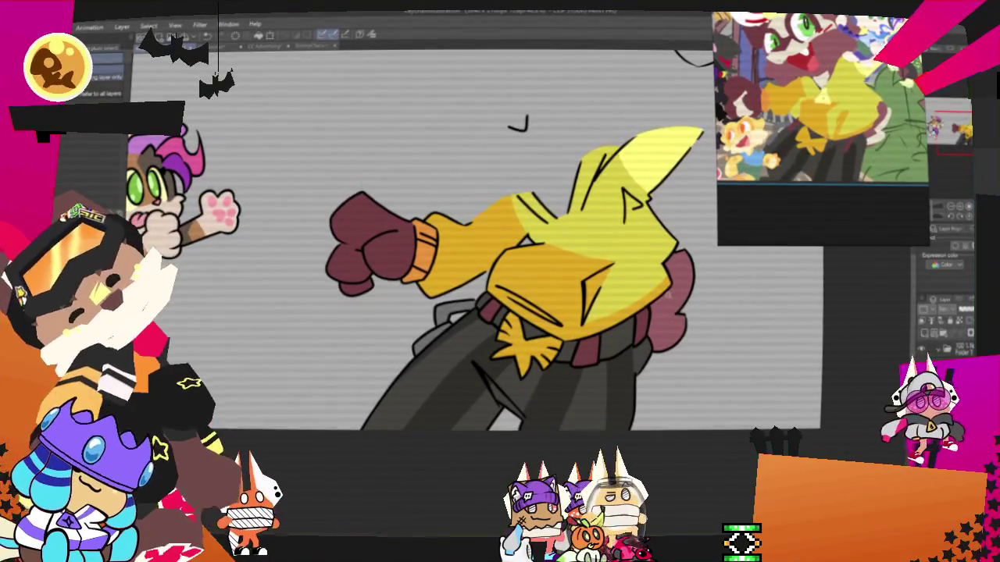
pyautogui.press('p')
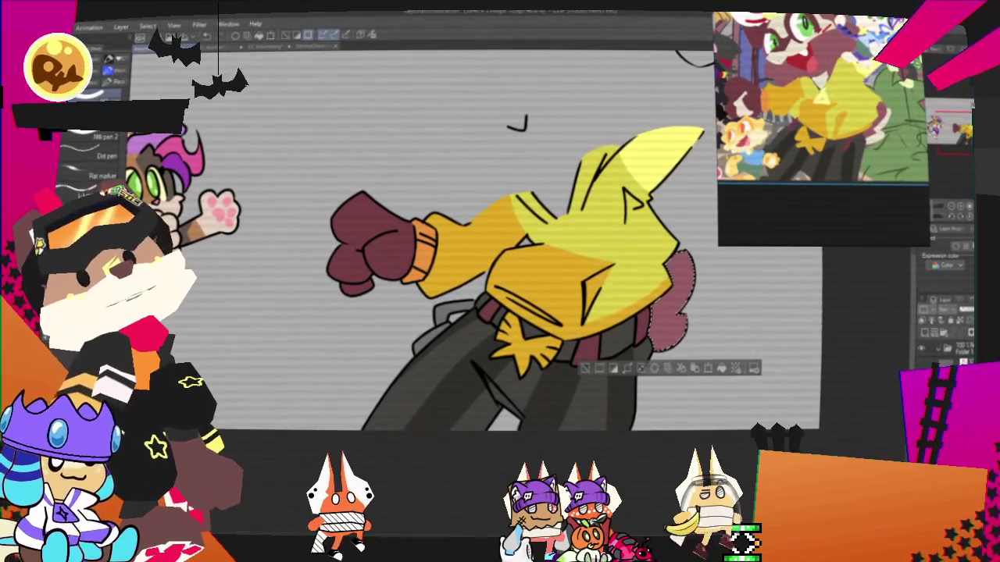
# Brush a light cream patch inside the maroon area beside the shirt, then select the maroon fist.
pyautogui.moveTo(681, 258); pyautogui.dragTo(673, 334)
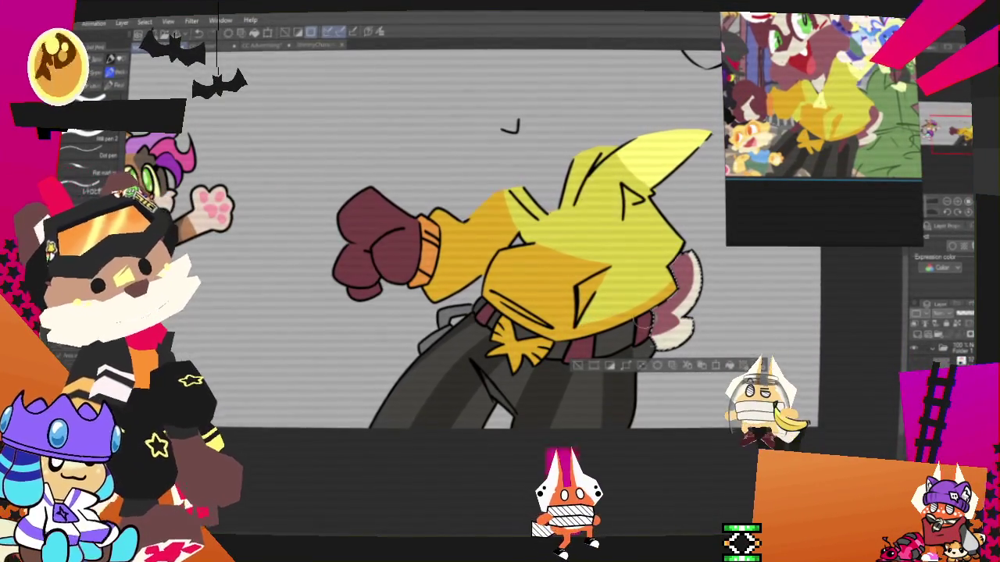
pyautogui.press('w')
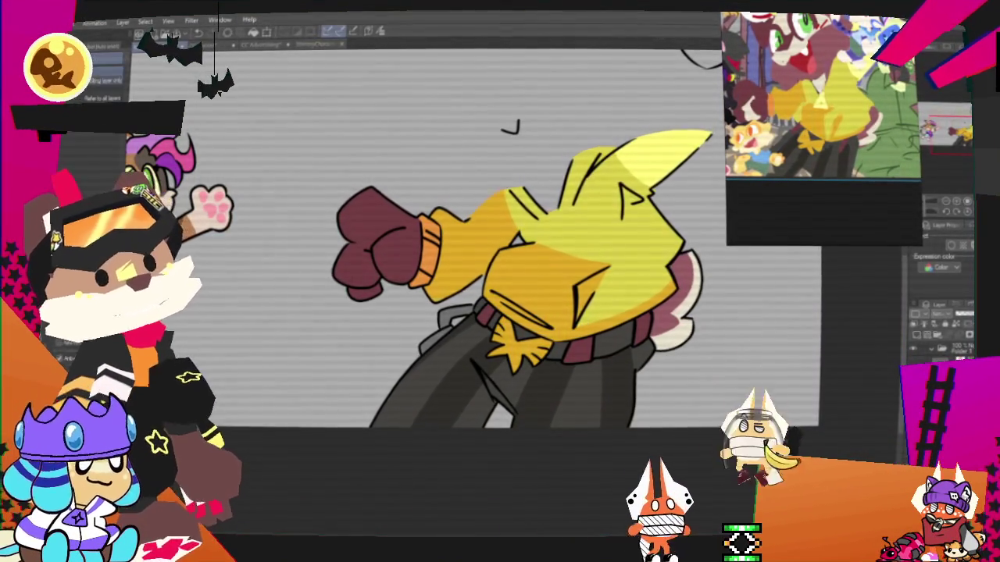
pyautogui.click(375, 238)
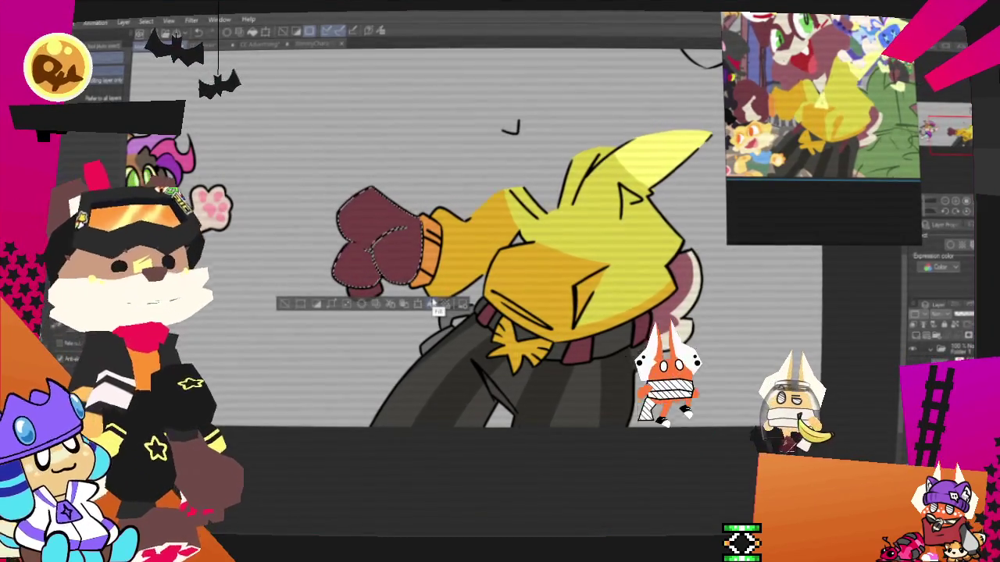
# Draw a light cream C-shaped curl inside the maroon glove and fill its inner palm cream.
pyautogui.scroll(2, 789, 59)
pyautogui.scroll(2, 789, 59)
pyautogui.scroll(2, 789, 59)
pyautogui.scroll(1, 789, 59)
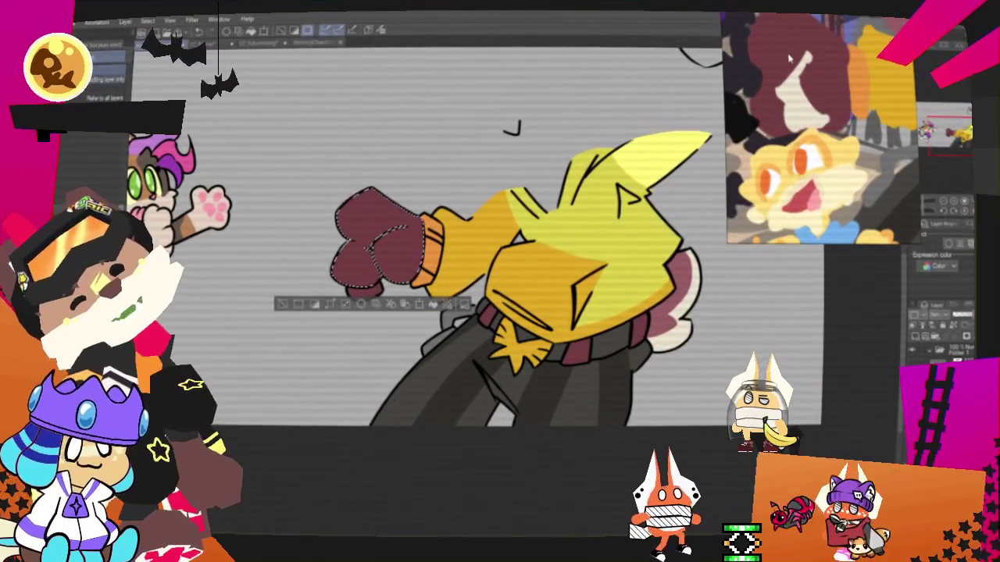
pyautogui.press('p')
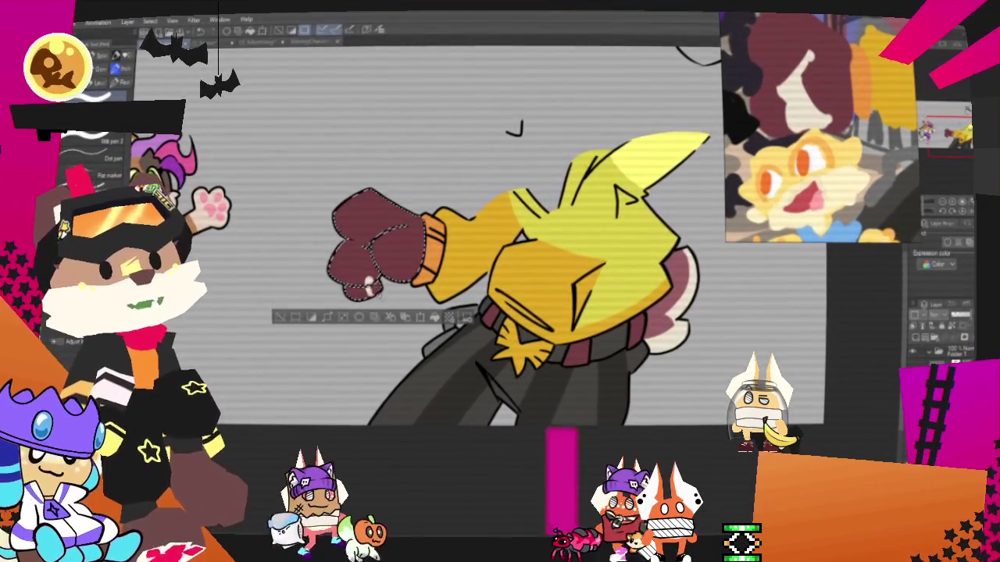
pyautogui.moveTo(369, 249); pyautogui.dragTo(366, 286)
pyautogui.moveTo(386, 228); pyautogui.dragTo(366, 252)
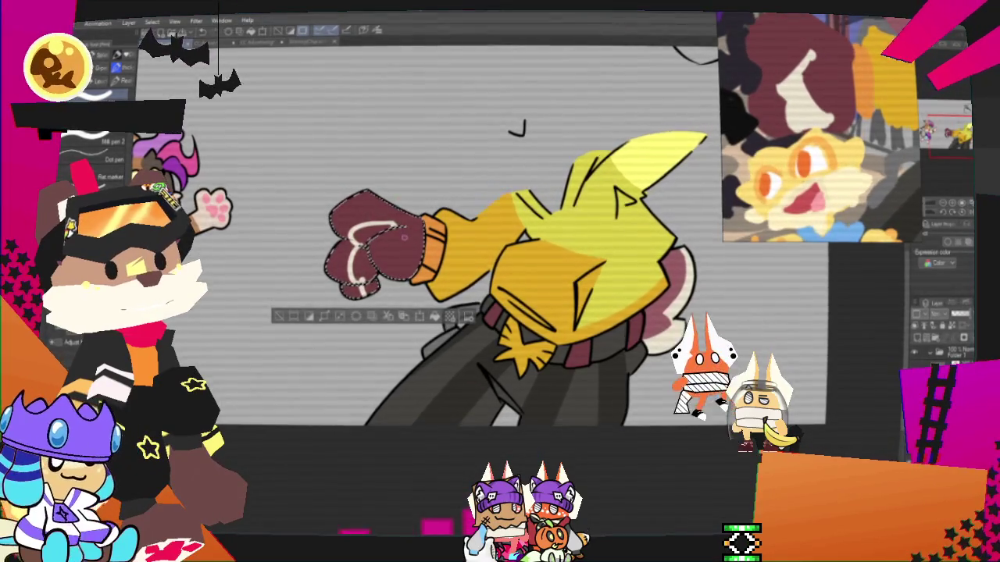
pyautogui.press('g')
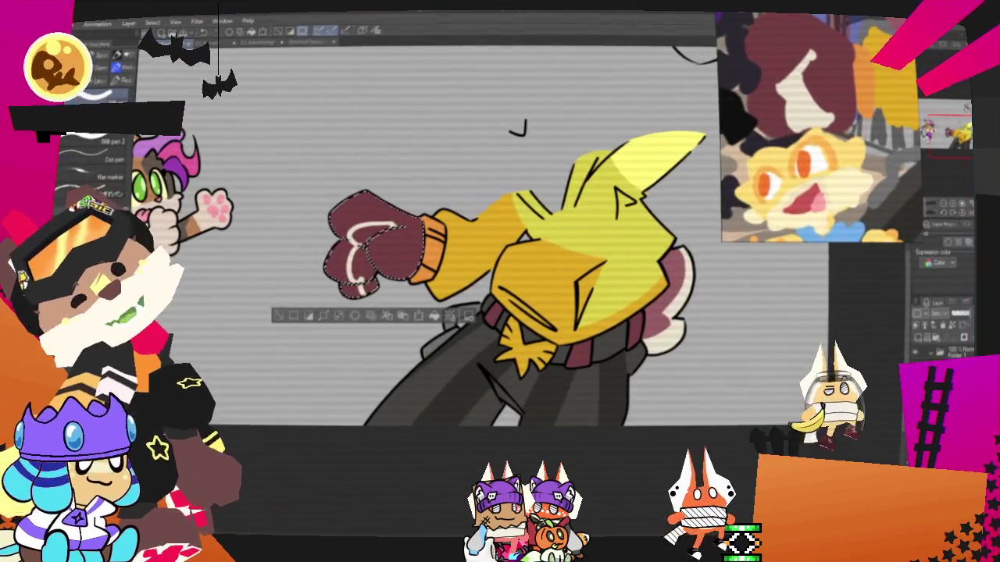
pyautogui.click(367, 238)
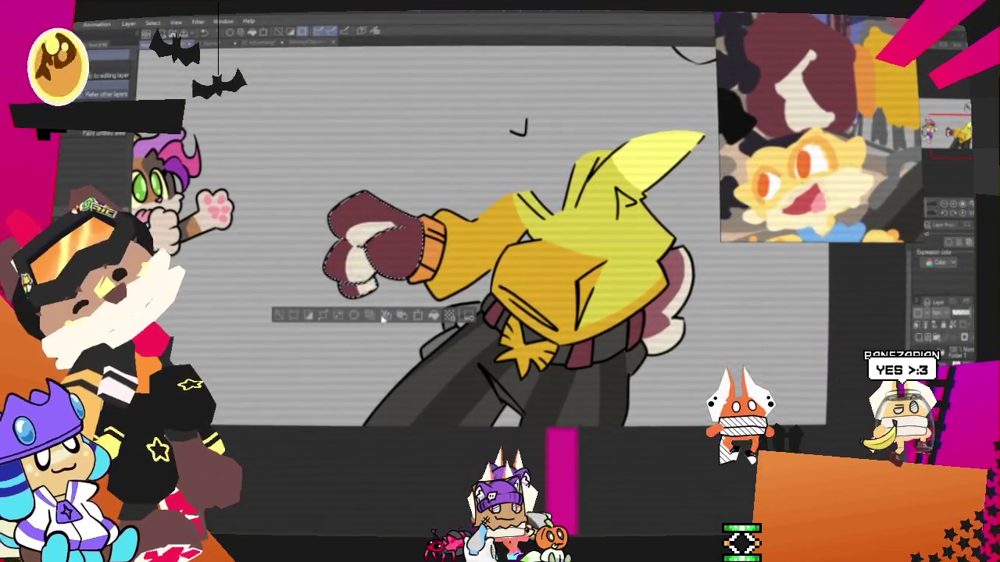
pyautogui.press('p')
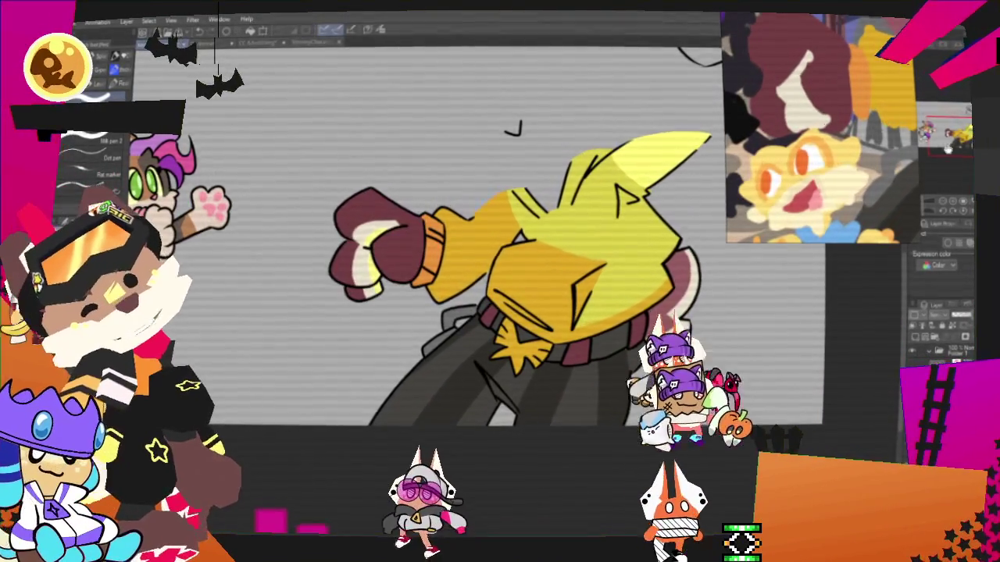
# Close the gap in the flower sketch above the character and fill its petals dark maroon.
pyautogui.scroll(5, 500, 235)
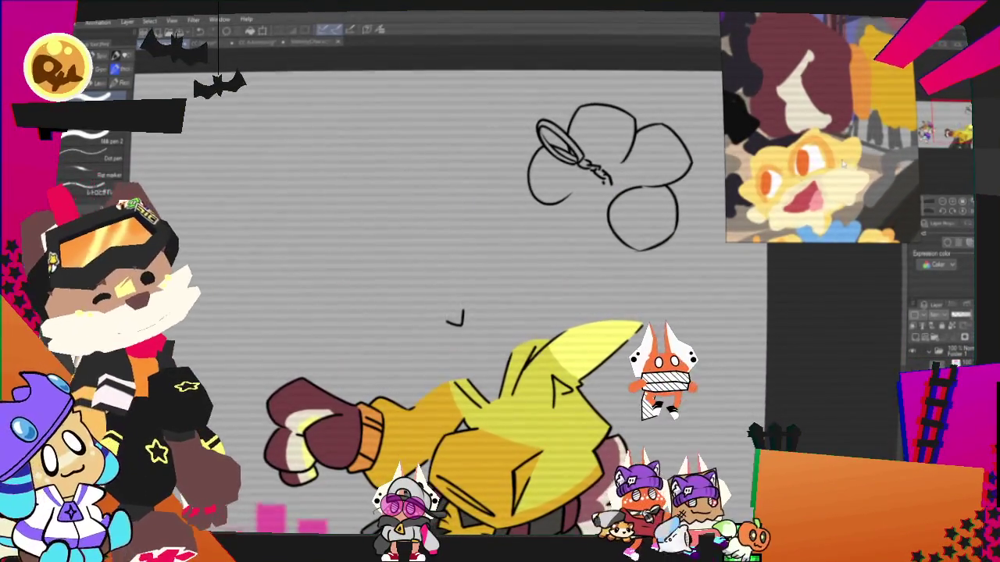
pyautogui.scroll(2, 469, 273)
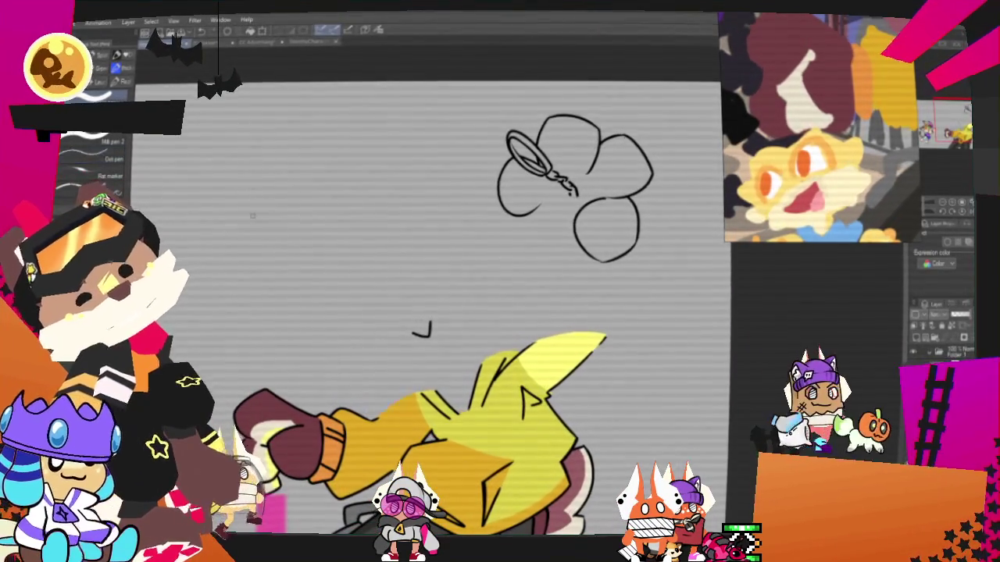
pyautogui.moveTo(537, 207); pyautogui.dragTo(580, 228)
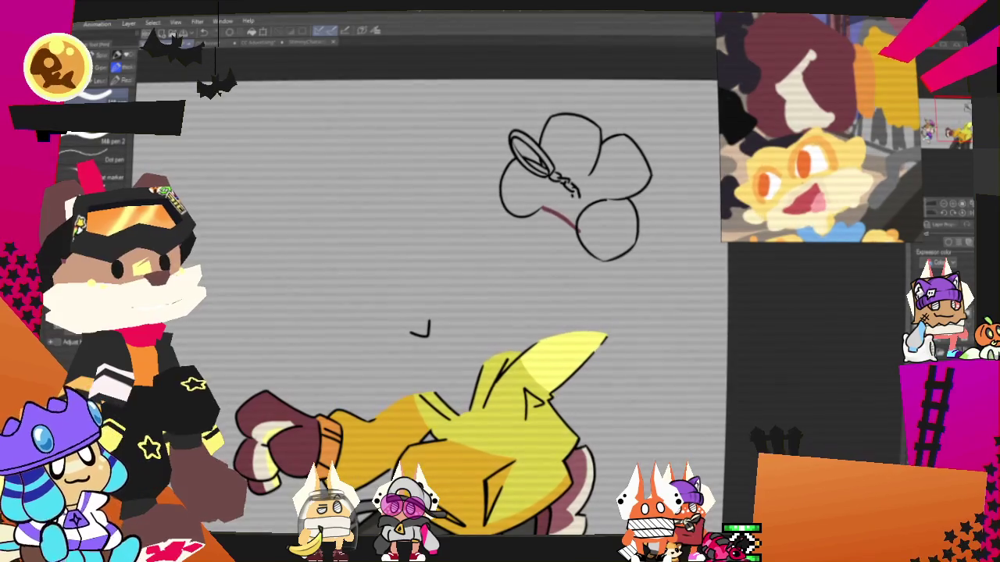
pyautogui.click(579, 207)
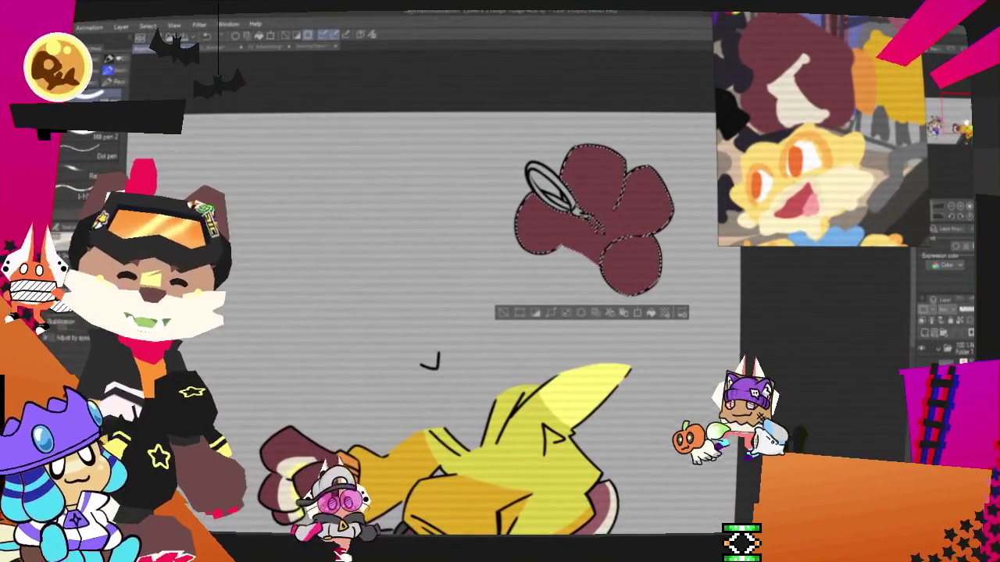
# Paint a light cream and yellow patch into the centre of the maroon flower.
pyautogui.moveTo(547, 223); pyautogui.dragTo(574, 246)
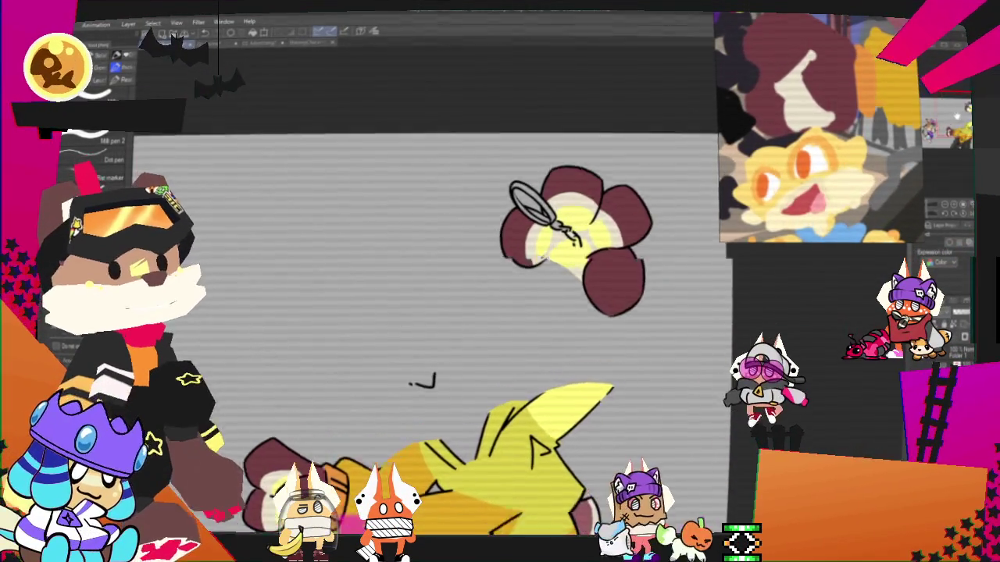
pyautogui.scroll(-5, 426, 312)
pyautogui.scroll(2, 484, 297)
pyautogui.scroll(2, 484, 297)
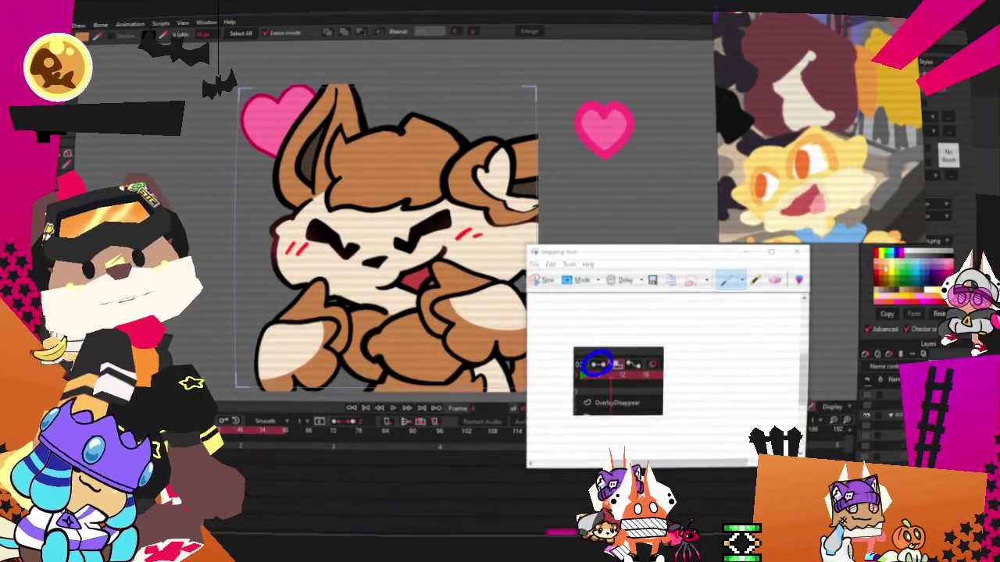
# Close the Snipping Tool window, discarding the capture without saving.
pyautogui.click(796, 252)
pyautogui.click(696, 355)
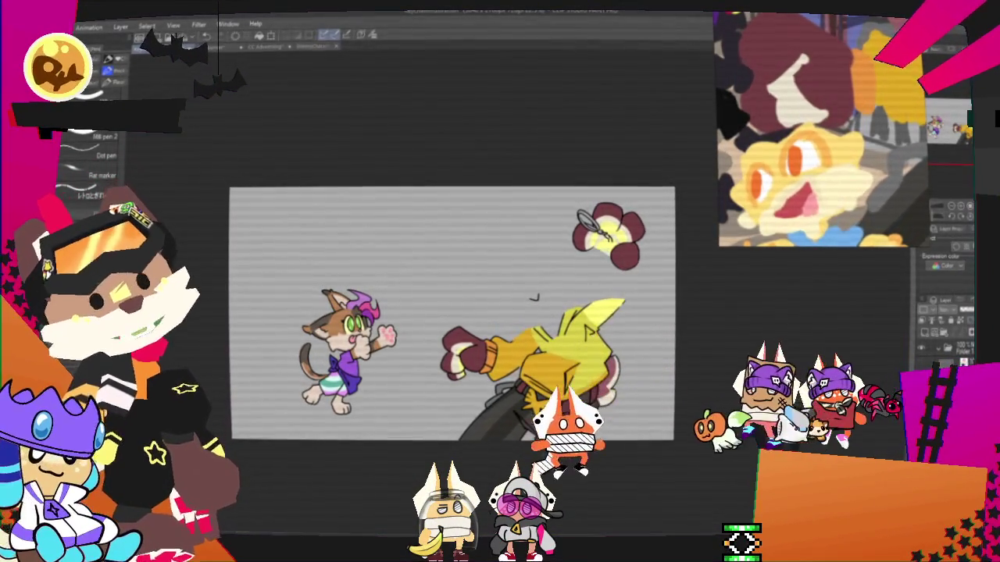
# Zoom in on the head, bring back its sketch, and fix the toothy mouth using a lasso selection.
pyautogui.hotkey('ctrl', '+')
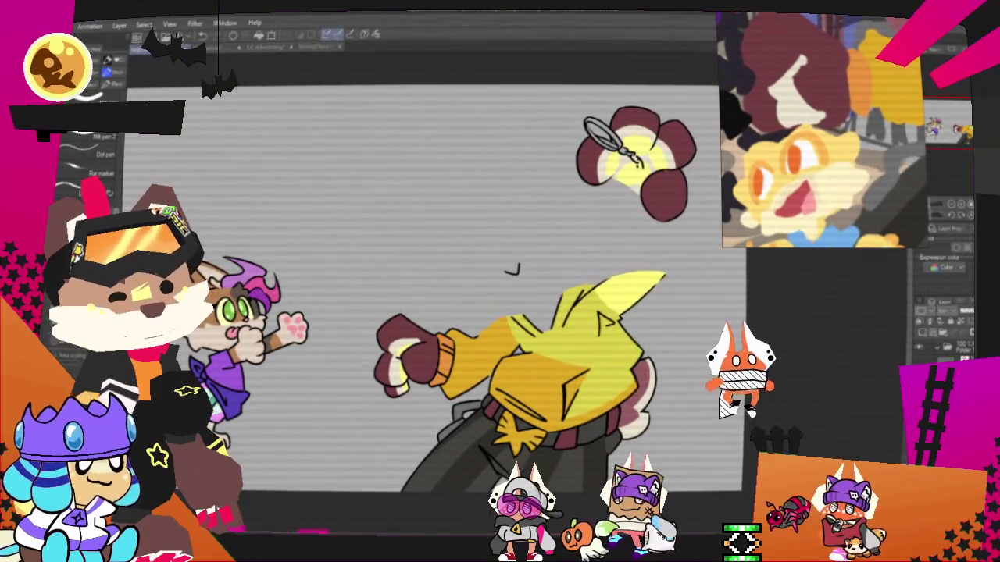
pyautogui.hotkey('ctrl', 'z')
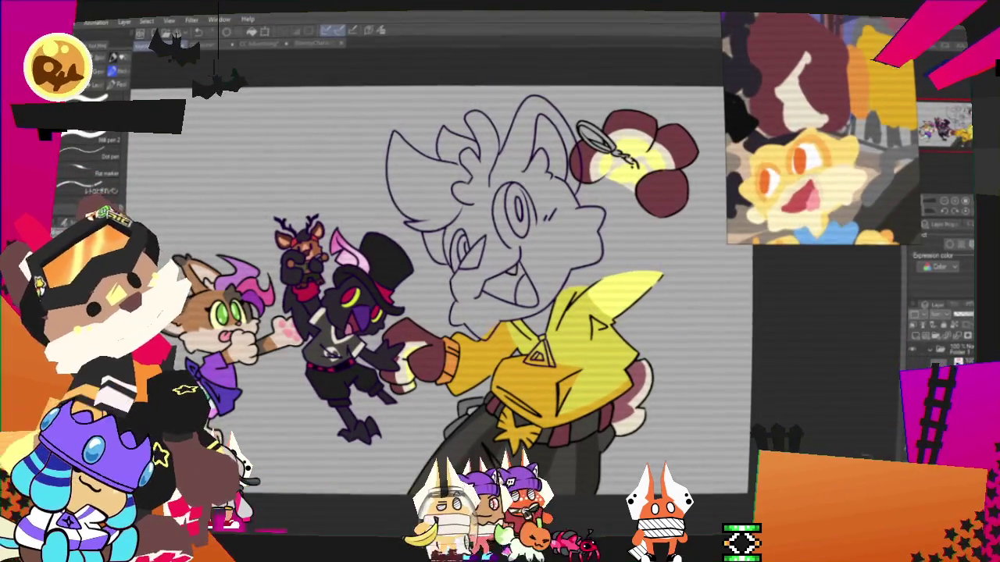
pyautogui.press('m')
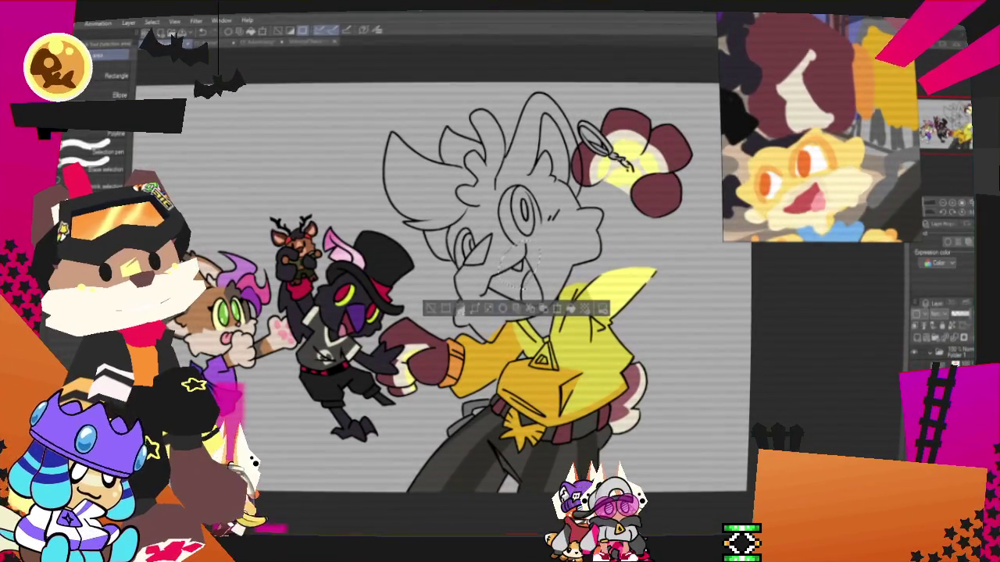
pyautogui.hotkey('ctrl', 'z')
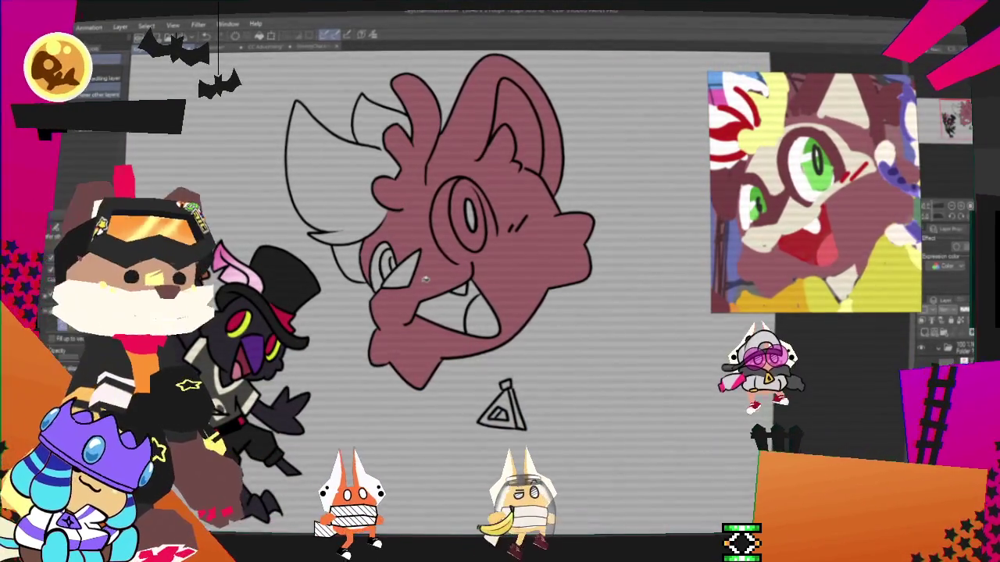
# Fill the horns white, touch up a line in the head, and fill the gap beside the face maroon.
pyautogui.click(384, 155)
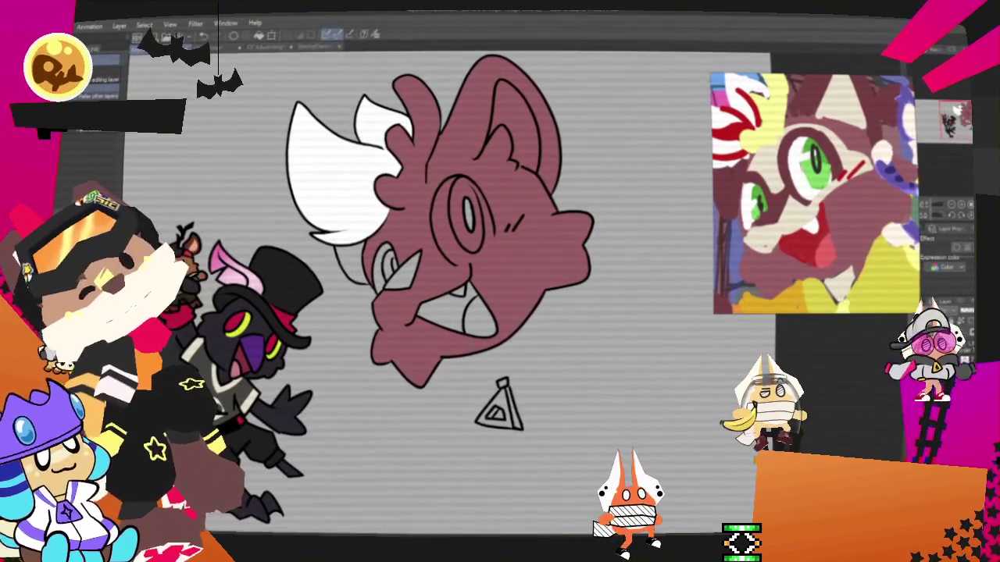
pyautogui.moveTo(430, 160); pyautogui.dragTo(471, 158)
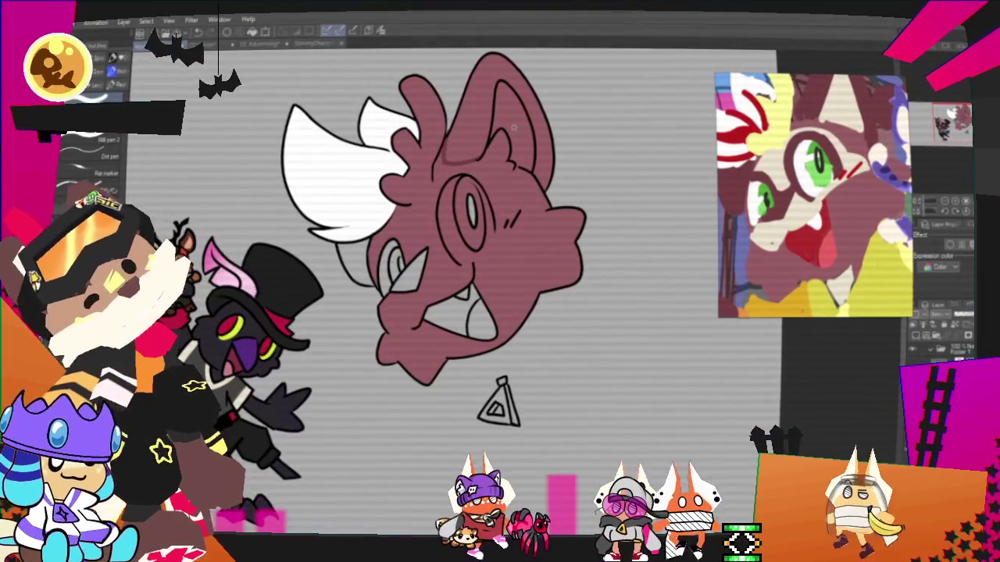
pyautogui.press('g')
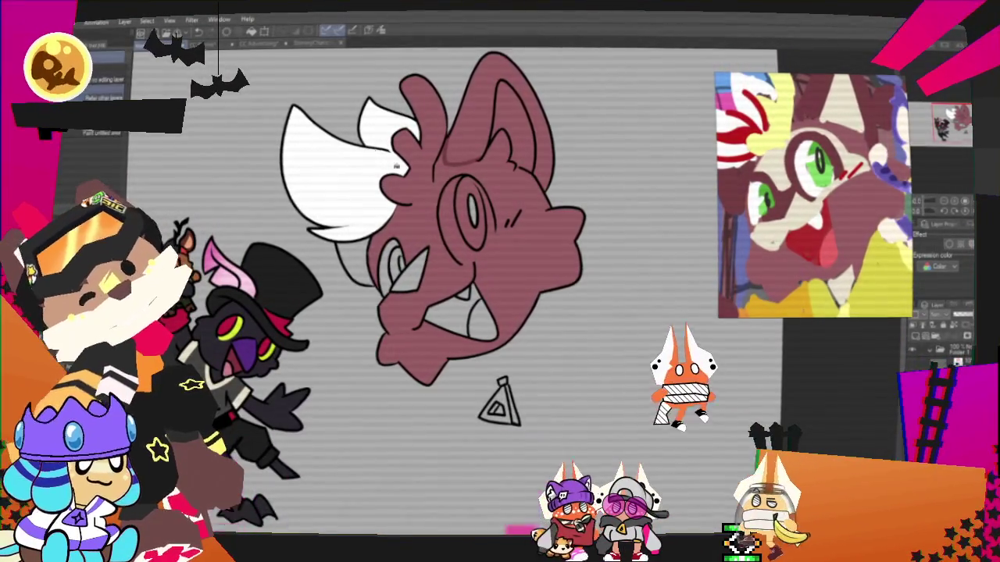
pyautogui.click(370, 240)
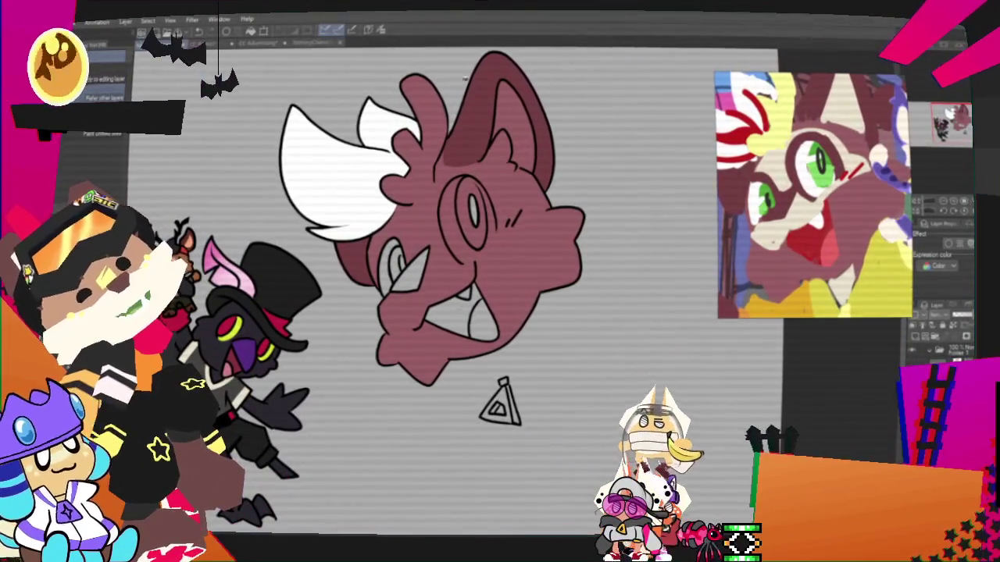
pyautogui.press('p')
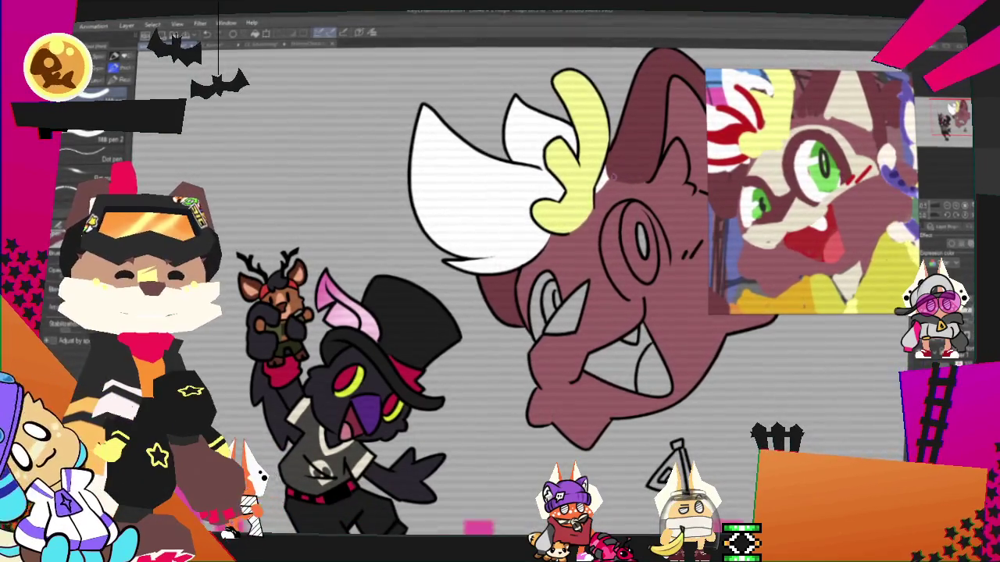
# Undo an accidental fill on the head, then fill the inner ear light cream.
pyautogui.moveTo(500, 281); pyautogui.dragTo(402, 324)
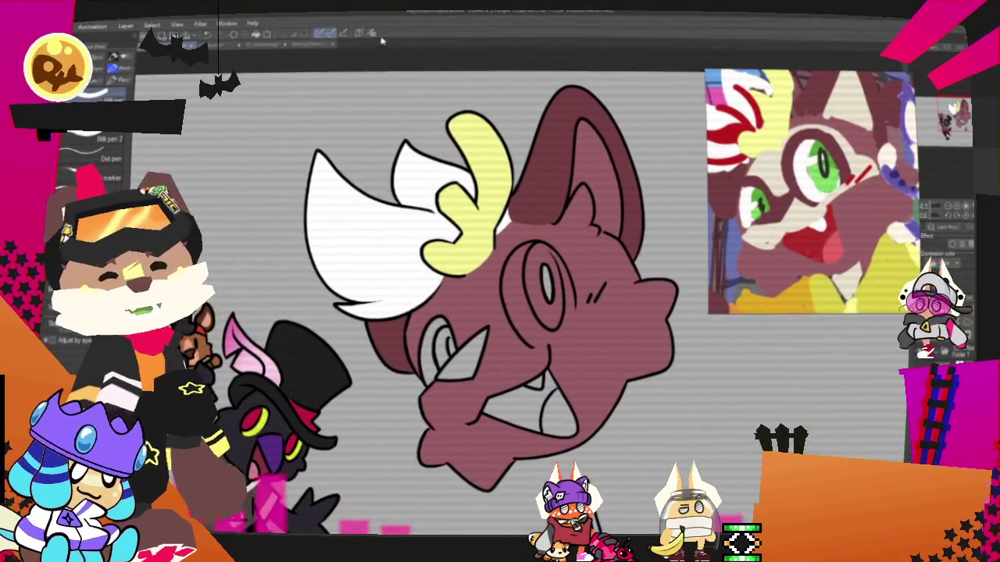
pyautogui.moveTo(500, 281); pyautogui.dragTo(465, 299)
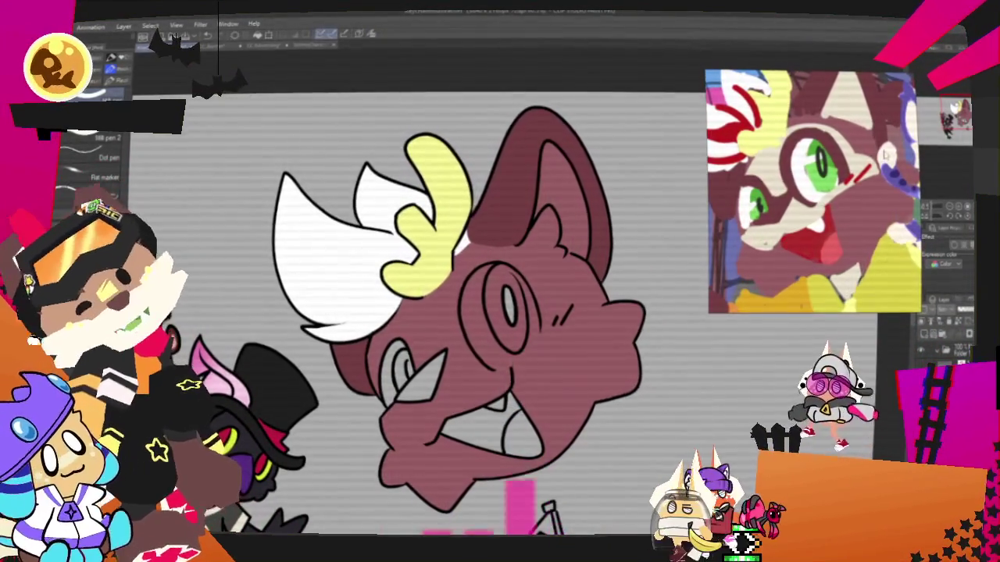
pyautogui.press('g')
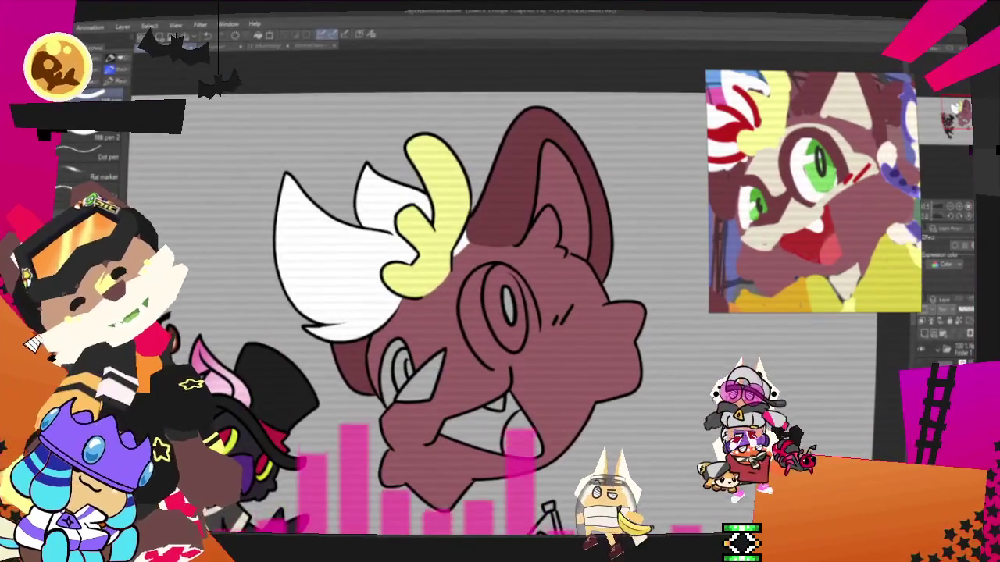
pyautogui.click(579, 362)
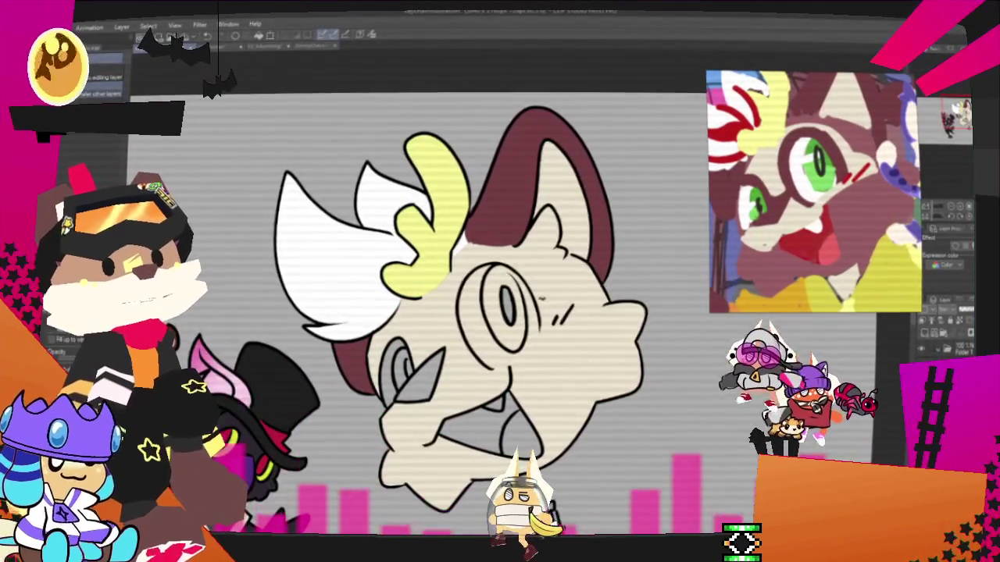
pyautogui.hotkey('ctrl', 'z')
pyautogui.press('p')
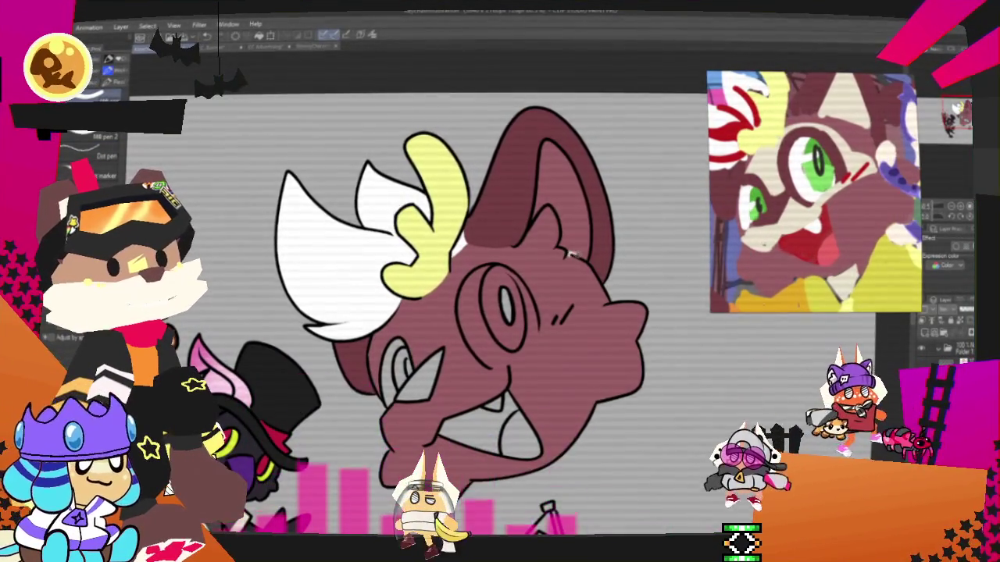
pyautogui.press('g')
pyautogui.click(569, 202)
pyautogui.press('p')
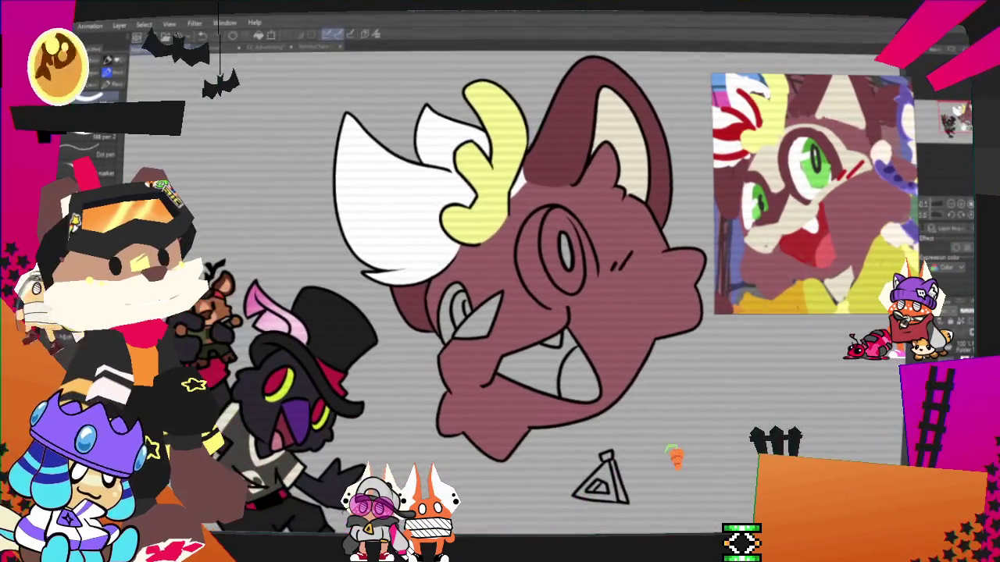
# Paint a cream patch around the left eye and down toward the mouth, kept inside the selected maroon face.
pyautogui.moveTo(958, 152)
pyautogui.mouseDown()
pyautogui.moveTo(949, 128)
pyautogui.moveTo(954, 139)
pyautogui.mouseUp()
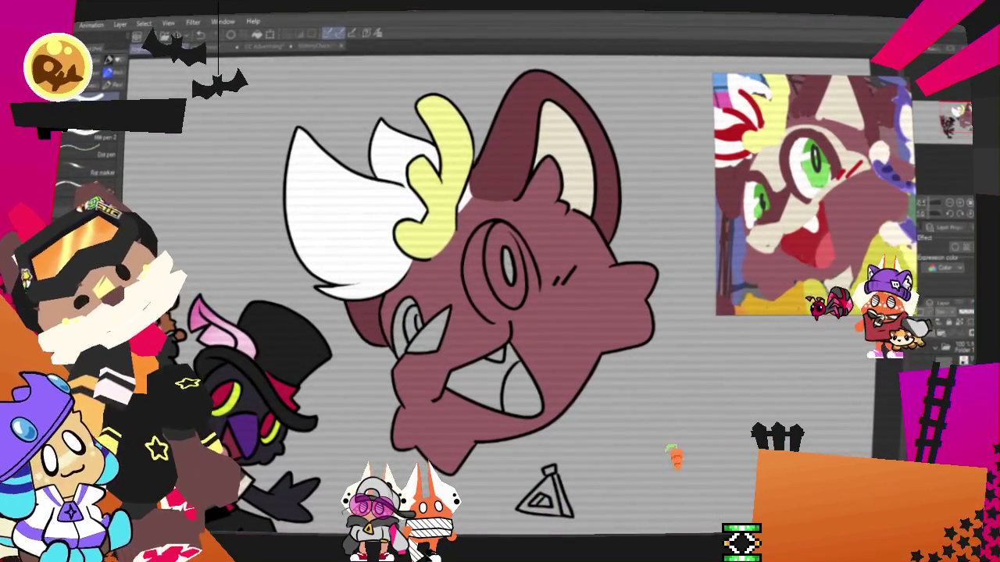
pyautogui.click(594, 328)
pyautogui.press('p')
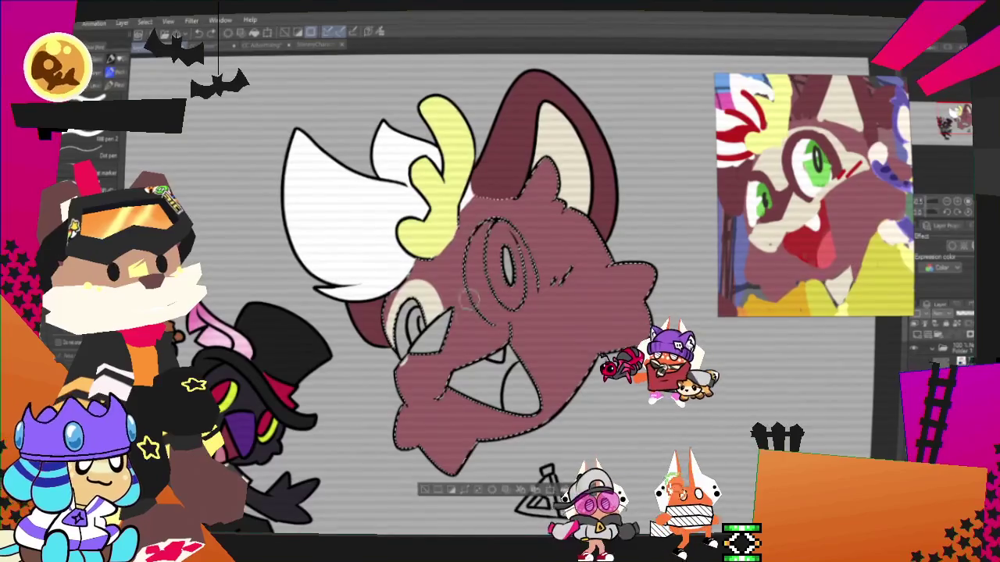
pyautogui.moveTo(461, 343); pyautogui.dragTo(567, 295)
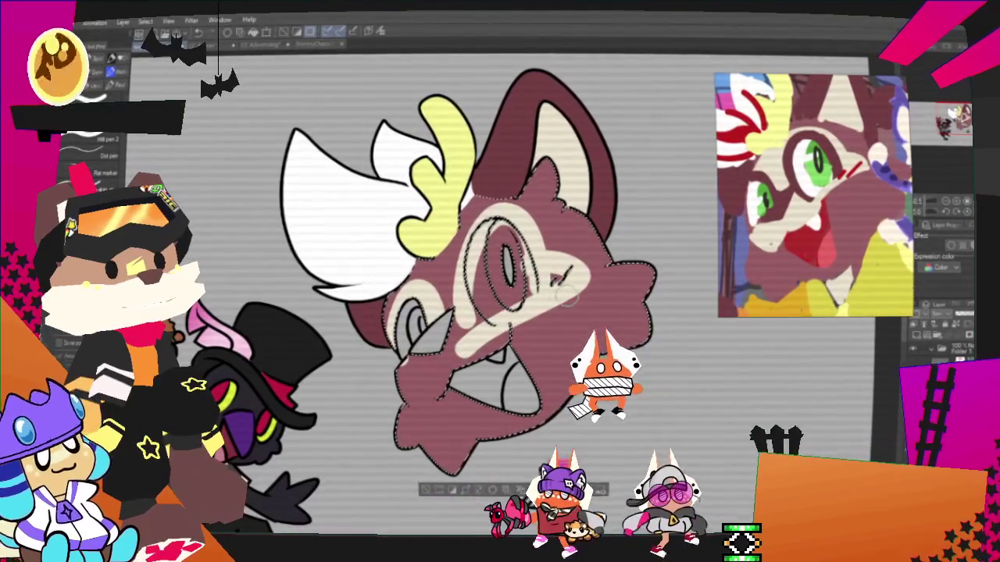
pyautogui.moveTo(508, 320); pyautogui.dragTo(422, 395)
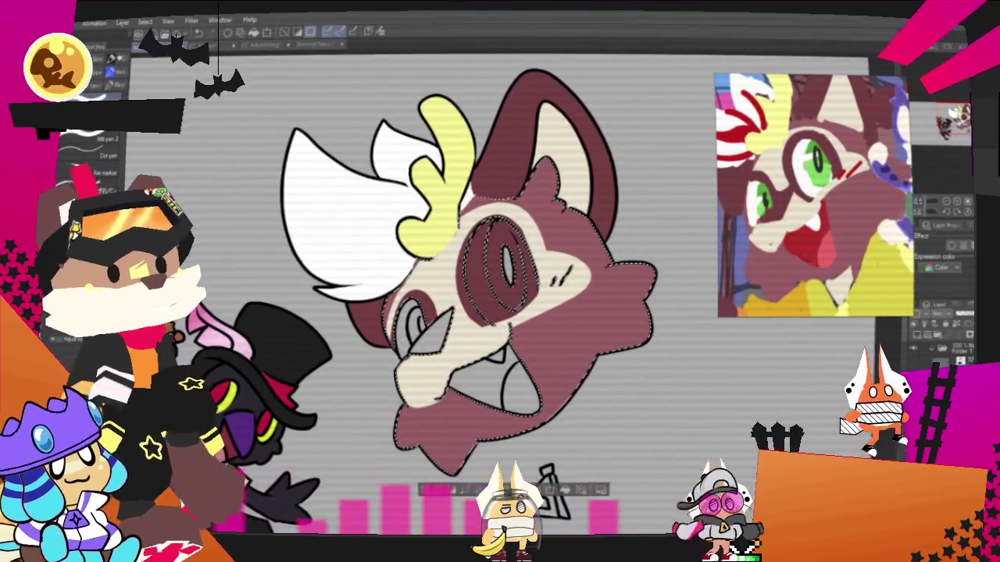
# Deselect the face, fill the large eye with white, and sample that white colour.
pyautogui.click(429, 490)
pyautogui.press('g')
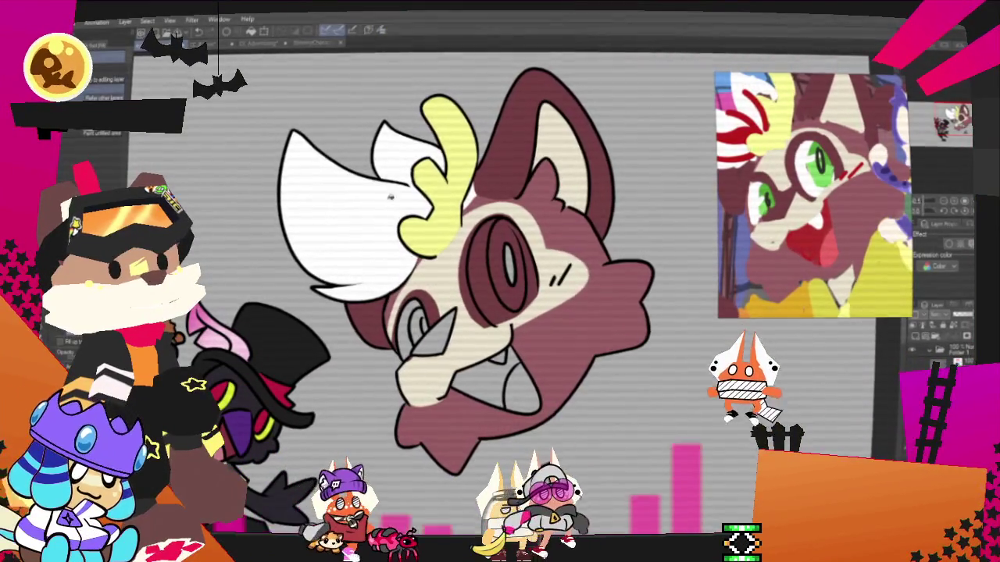
pyautogui.click(481, 269)
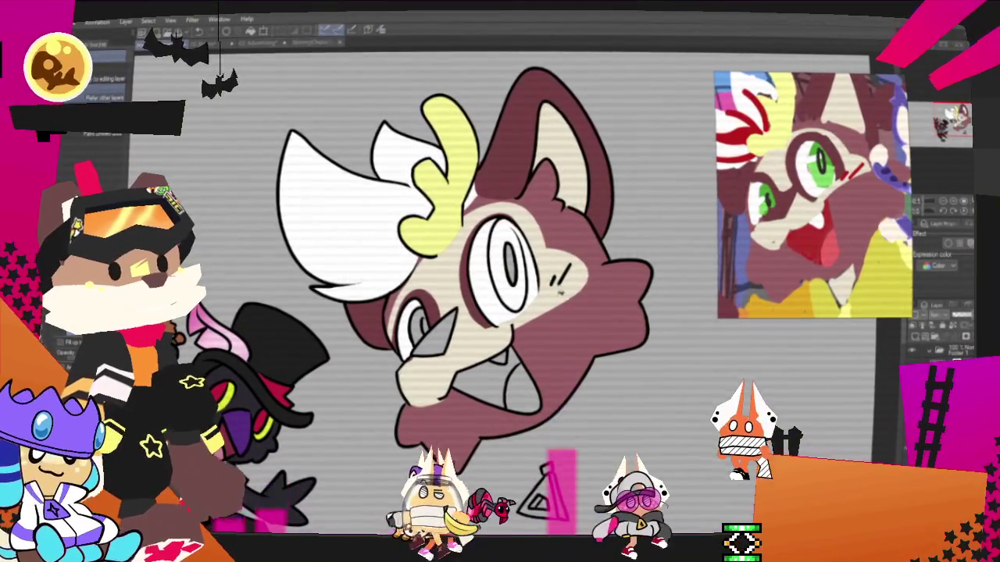
pyautogui.keyDown('alt'); pyautogui.click(534, 256); pyautogui.keyUp('alt')
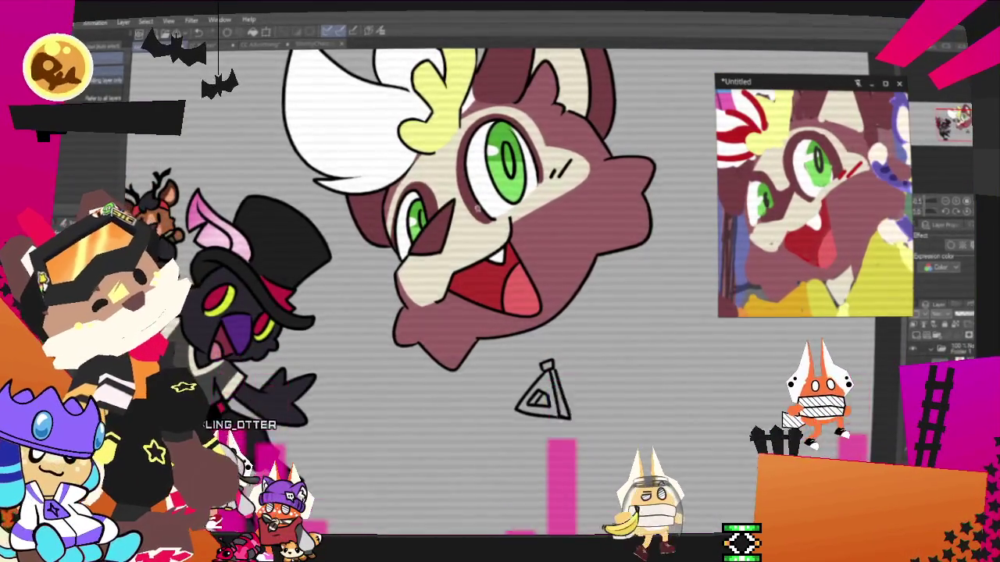
pyautogui.scroll(-4, 692, 233)
pyautogui.scroll(1, 692, 233)
pyautogui.scroll(-3, 692, 233)
pyautogui.scroll(3, 853, 226)
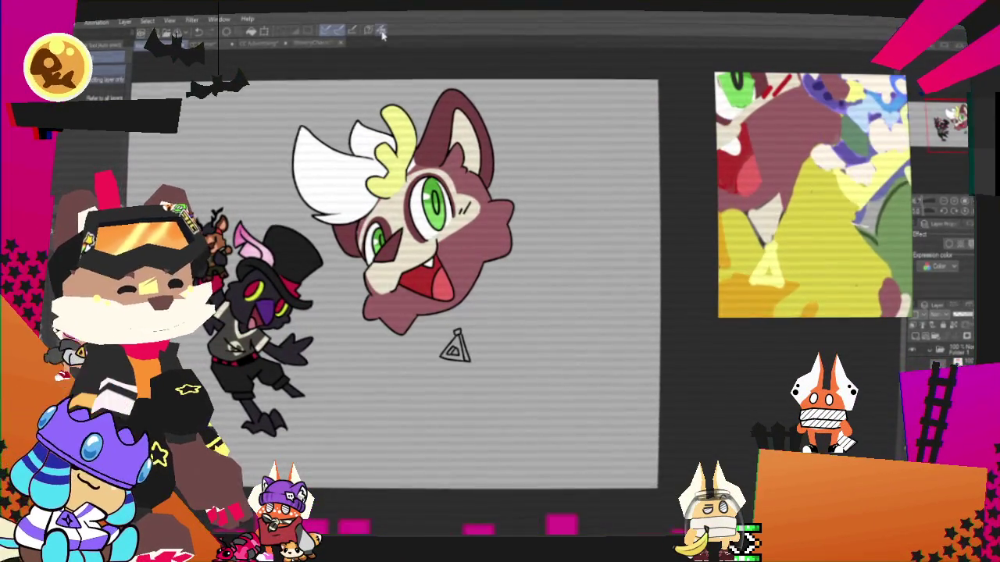
pyautogui.scroll(3, 452, 363)
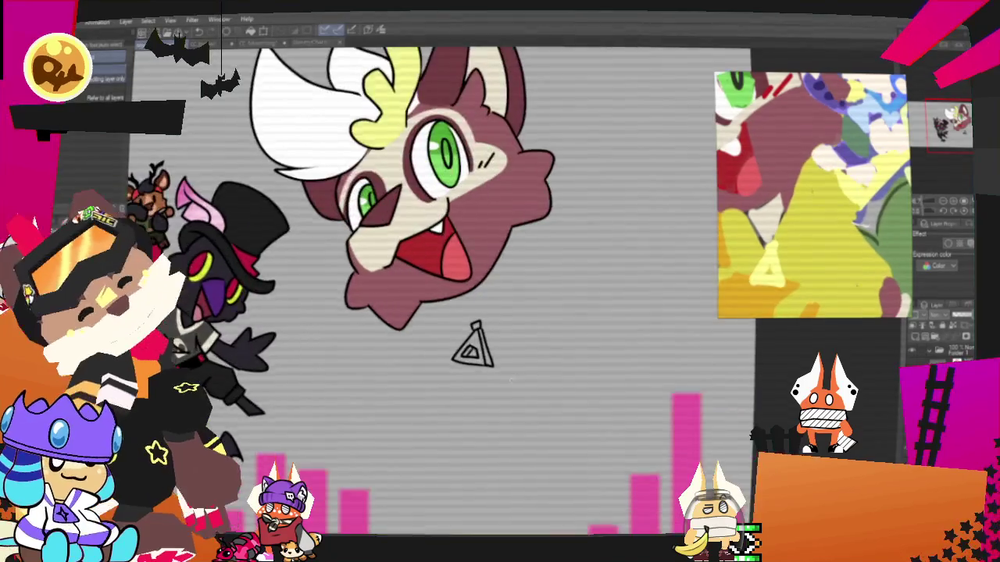
pyautogui.scroll(1, 453, 362)
pyautogui.scroll(1, 493, 344)
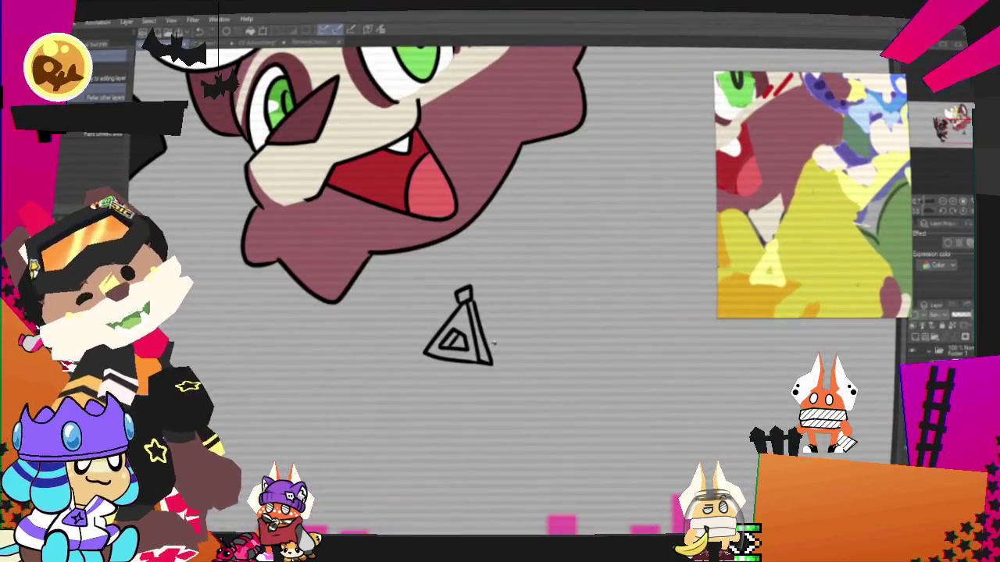
# Zoom around the triangle pendant, then switch from the Fill tool back to the pen.
pyautogui.scroll(1, 490, 335)
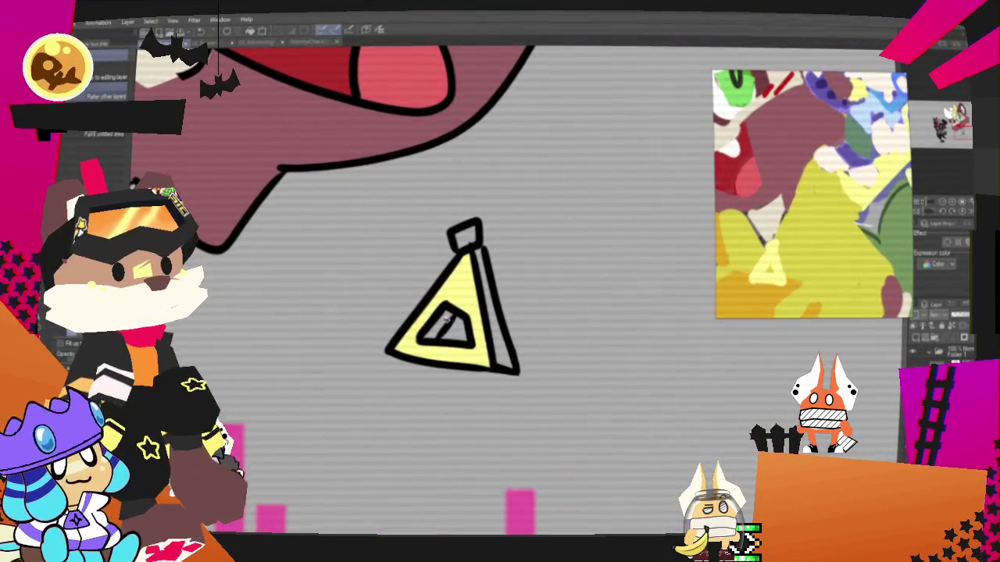
pyautogui.scroll(-1, 468, 229)
pyautogui.scroll(-4, 490, 314)
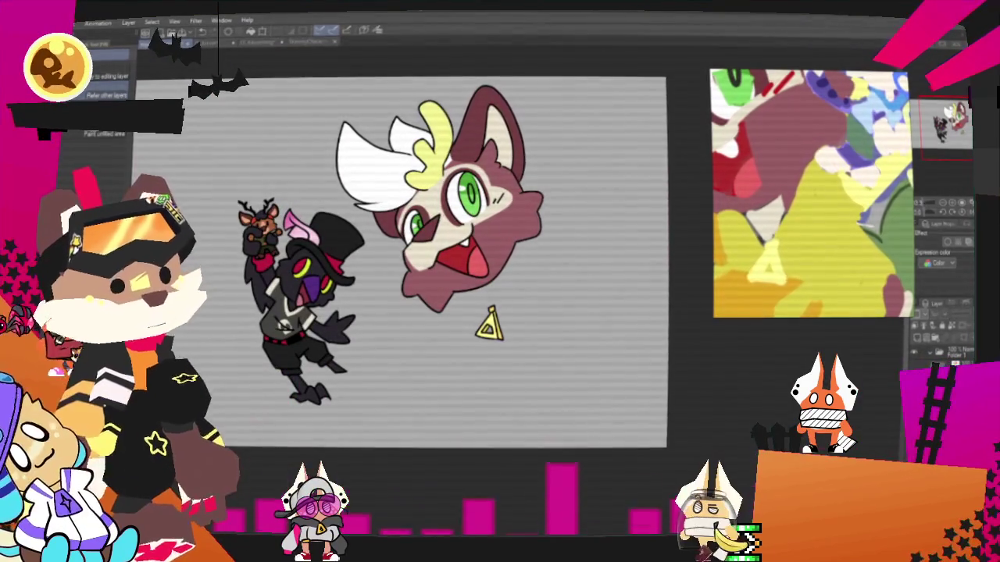
pyautogui.scroll(2, 530, 242)
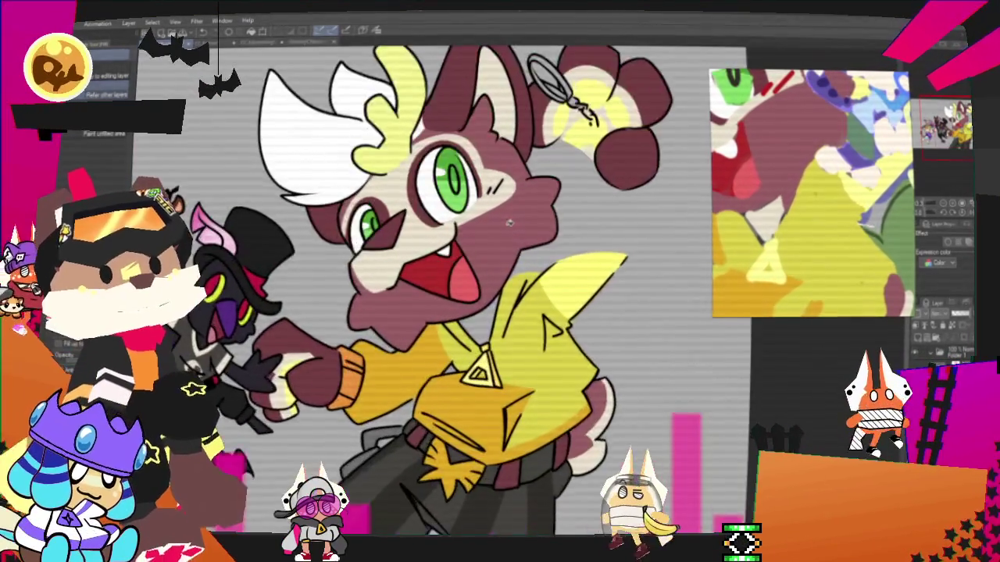
pyautogui.scroll(1, 530, 243)
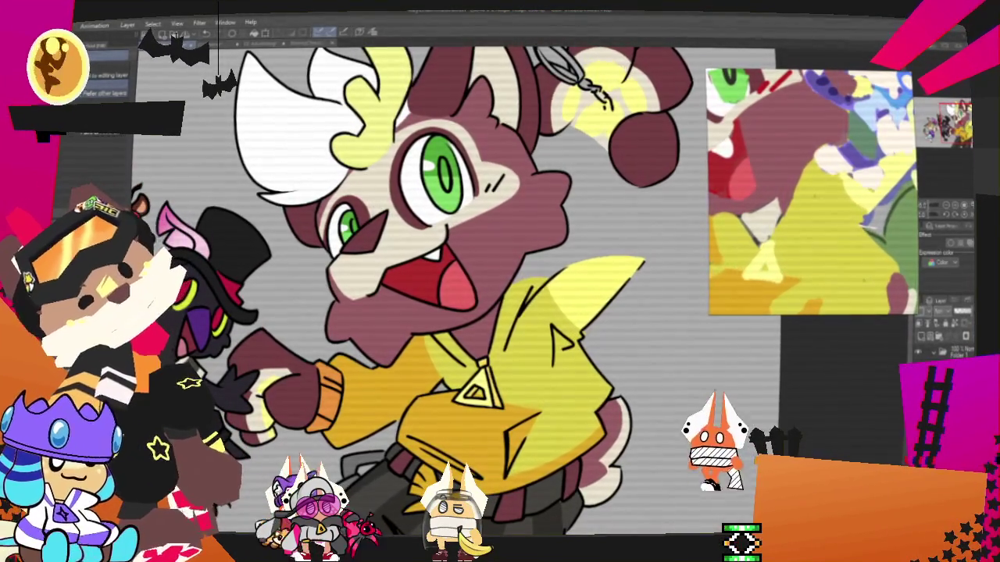
pyautogui.press('p')
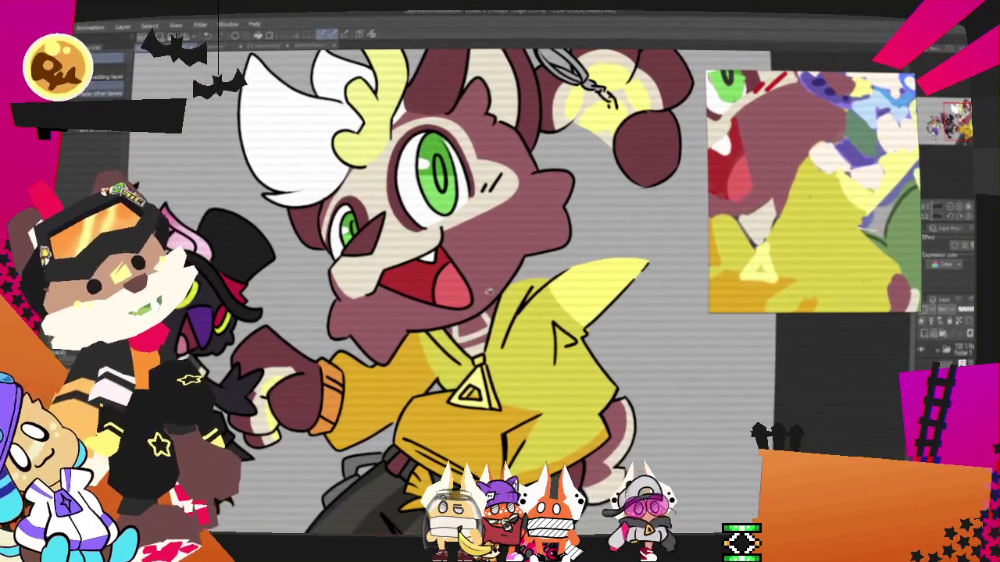
pyautogui.press('p')
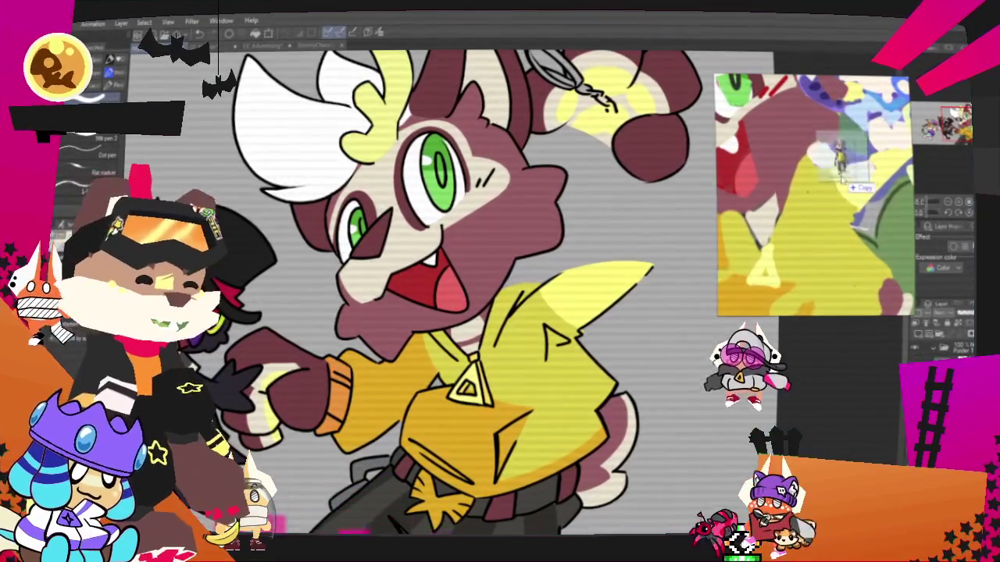
# Load the yellow-tank-top character reference photo into the Sub View and zoom to its full body.
pyautogui.moveTo(853, 180); pyautogui.dragTo(851, 188)
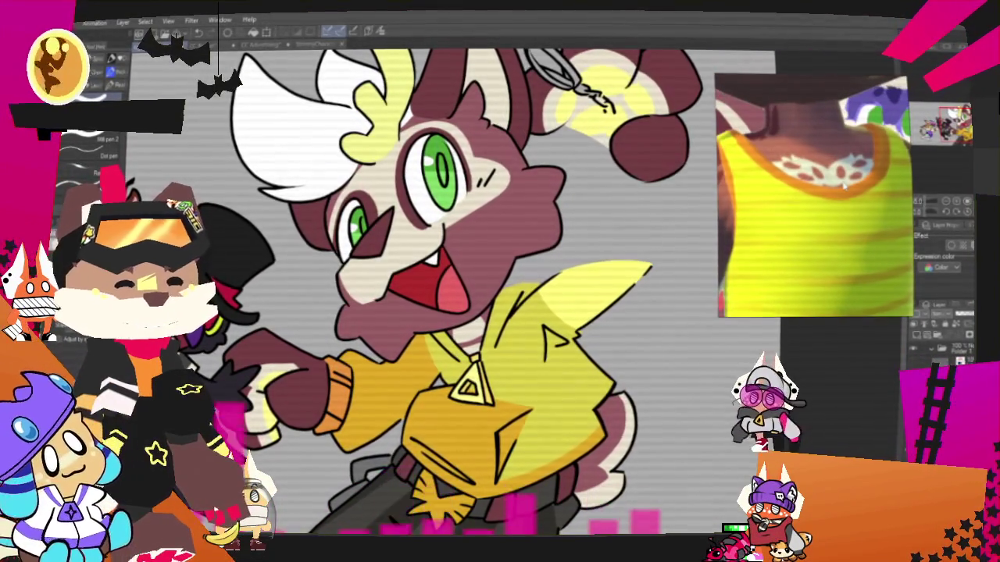
pyautogui.scroll(1, 470, 326)
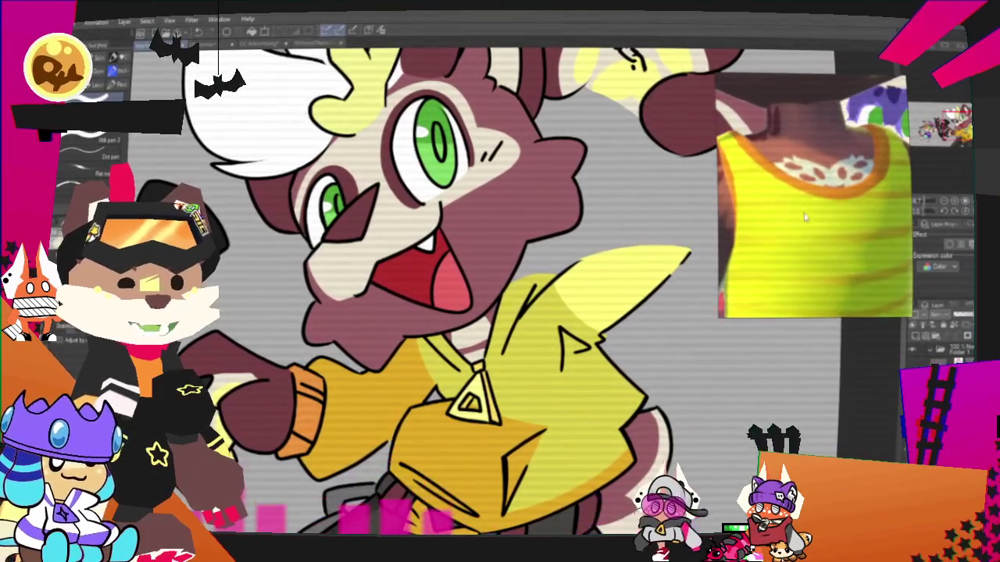
pyautogui.scroll(-5, 806, 218)
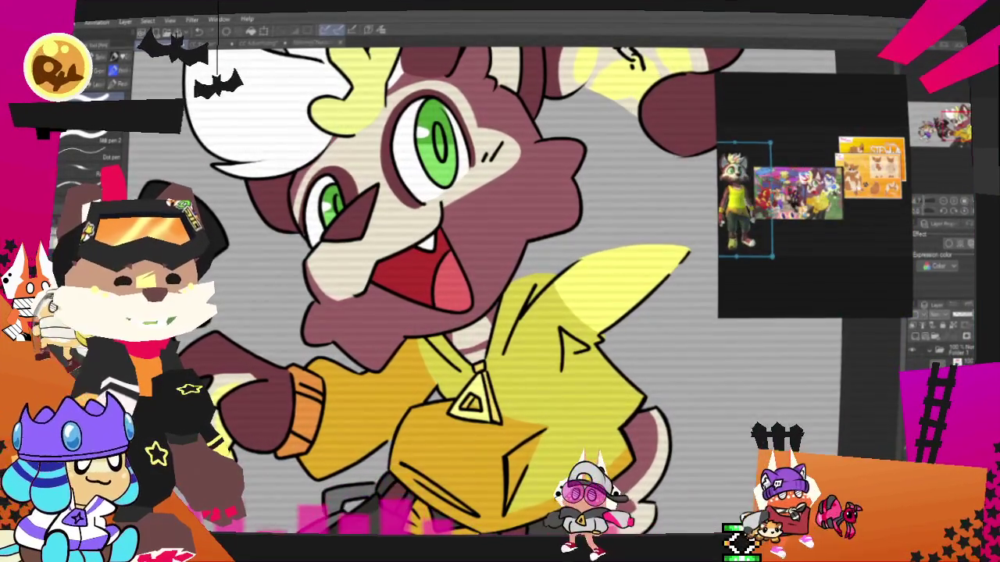
pyautogui.scroll(2, 809, 196)
pyautogui.scroll(2, 809, 195)
pyautogui.scroll(2, 808, 195)
pyautogui.scroll(-2, 464, 307)
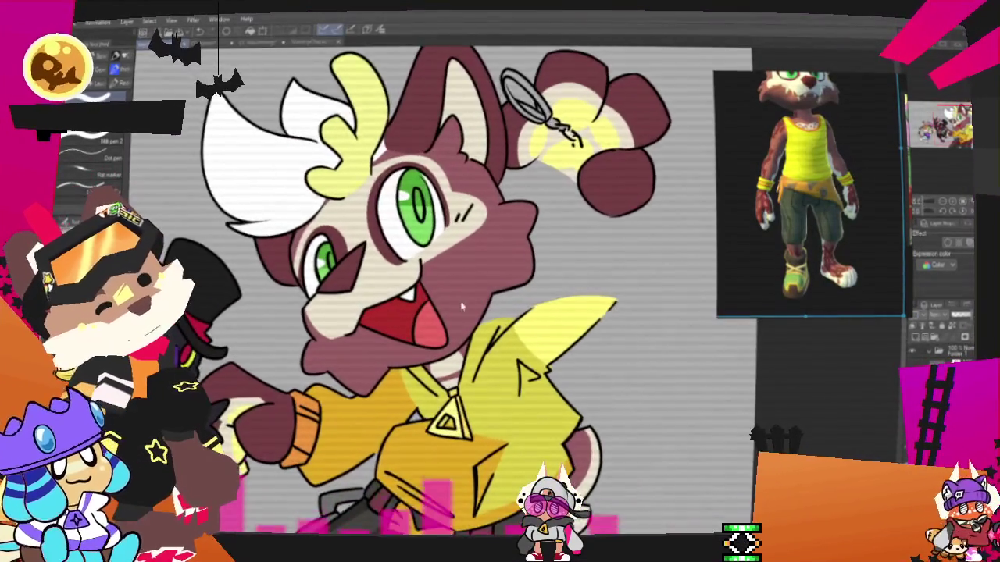
pyautogui.scroll(-1, 464, 307)
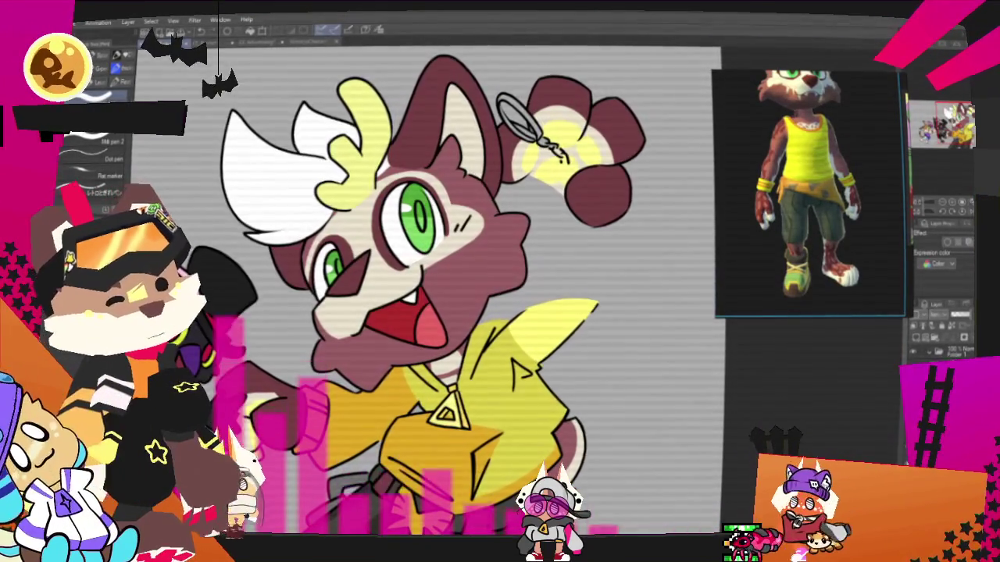
pyautogui.scroll(-2, 567, 383)
pyautogui.scroll(-1, 567, 383)
pyautogui.scroll(-1, 567, 382)
pyautogui.scroll(-1, 567, 383)
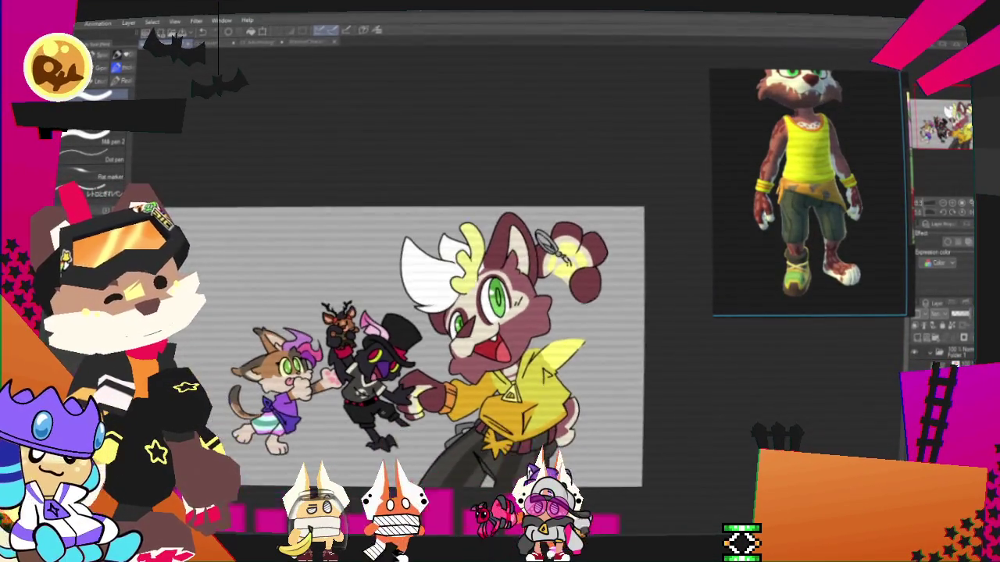
pyautogui.scroll(3, 418, 394)
pyautogui.scroll(1, 418, 394)
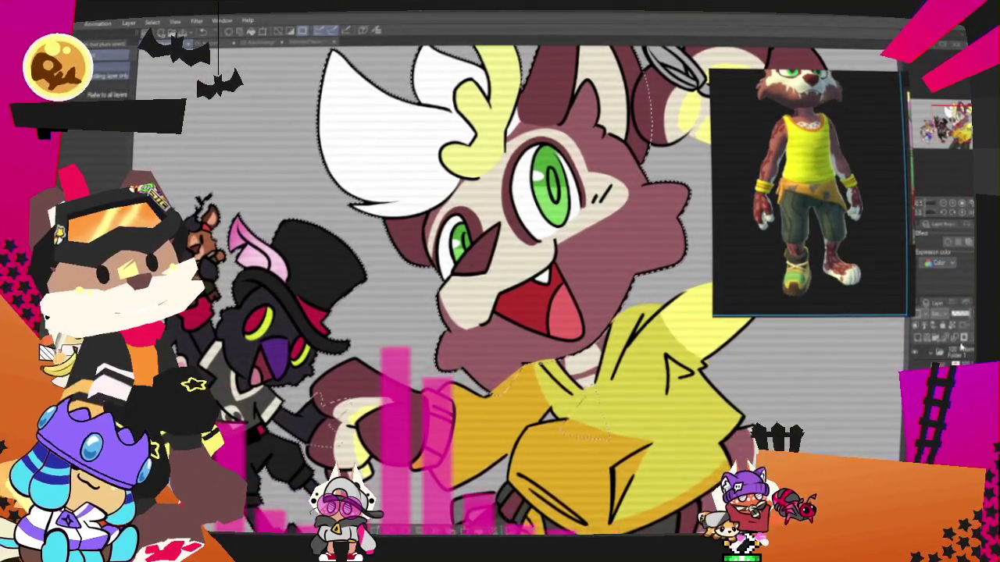
# Undo and redo the jacket's yellow fill to check it, then clear the shirt selection.
pyautogui.hotkey('ctrl', 'z')
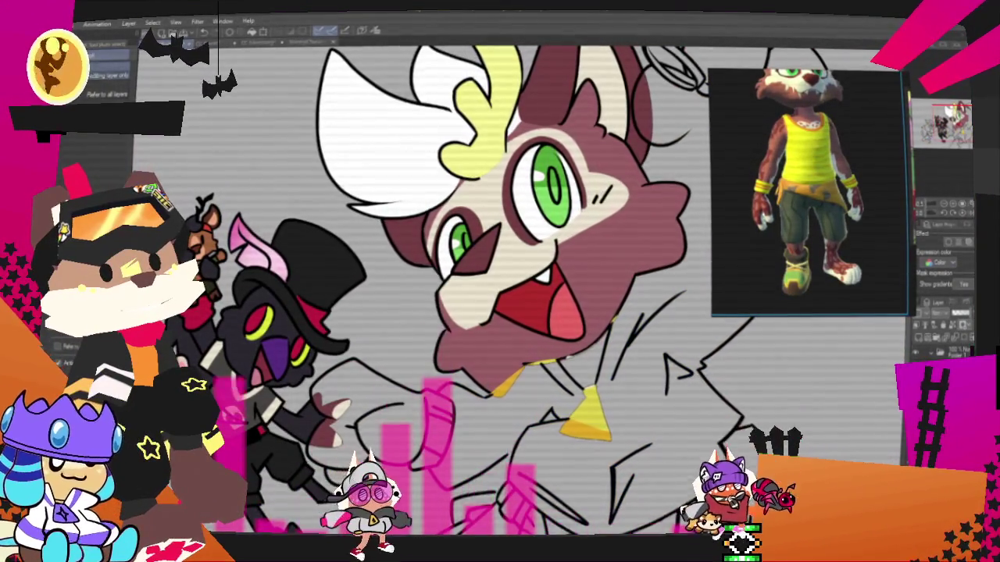
pyautogui.hotkey('ctrl', 'y')
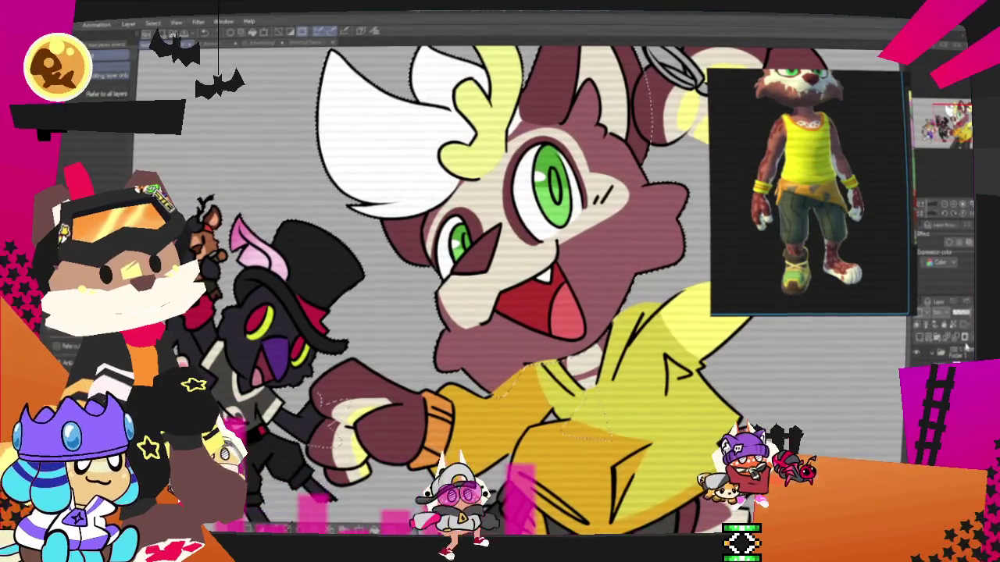
pyautogui.click(965, 348)
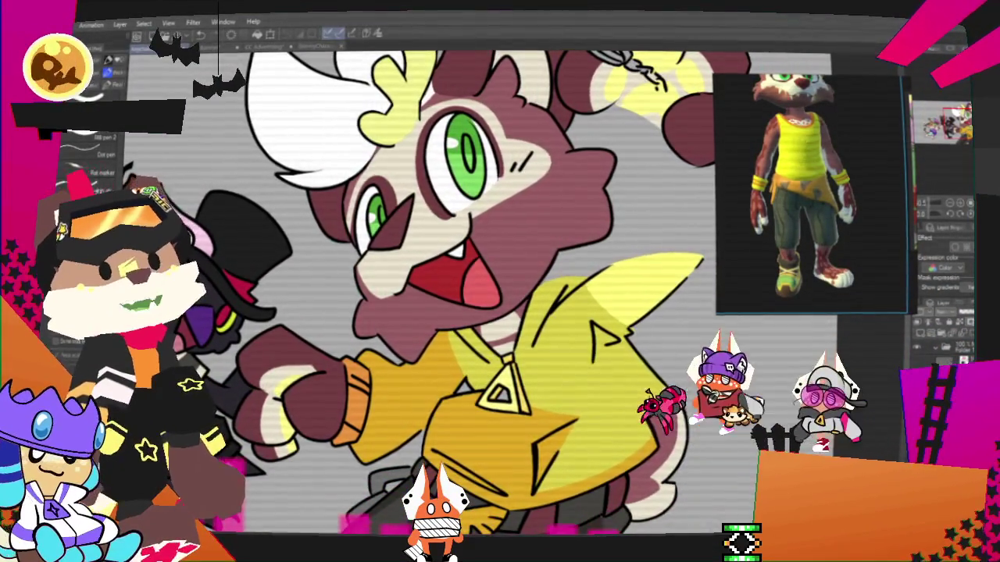
pyautogui.scroll(-2, 592, 379)
# Zoom the canvas out and in to frame the whole group of characters.
pyautogui.scroll(-1, 592, 379)
pyautogui.scroll(-1, 592, 379)
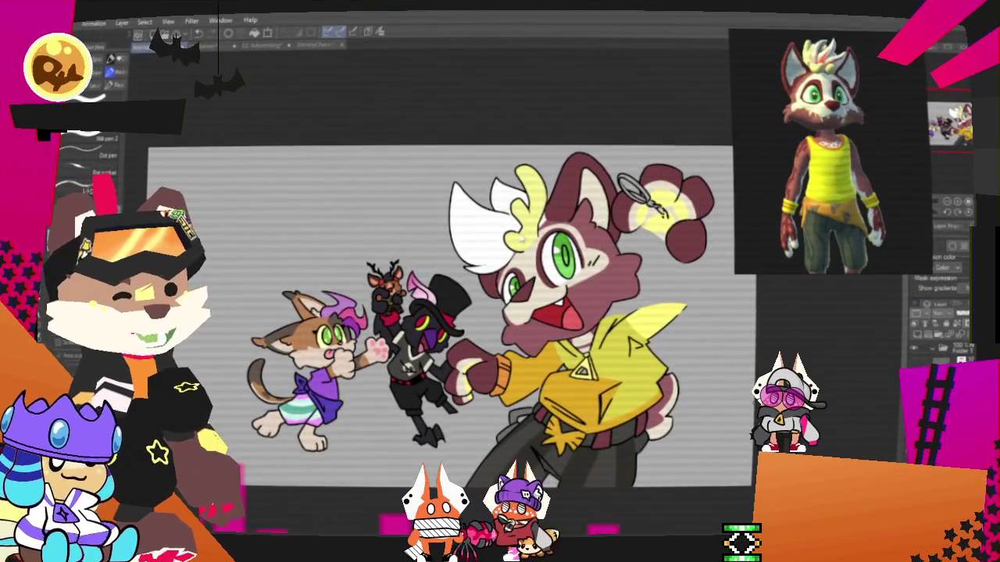
pyautogui.scroll(-1, 582, 240)
pyautogui.scroll(2, 582, 240)
pyautogui.scroll(1, 582, 240)
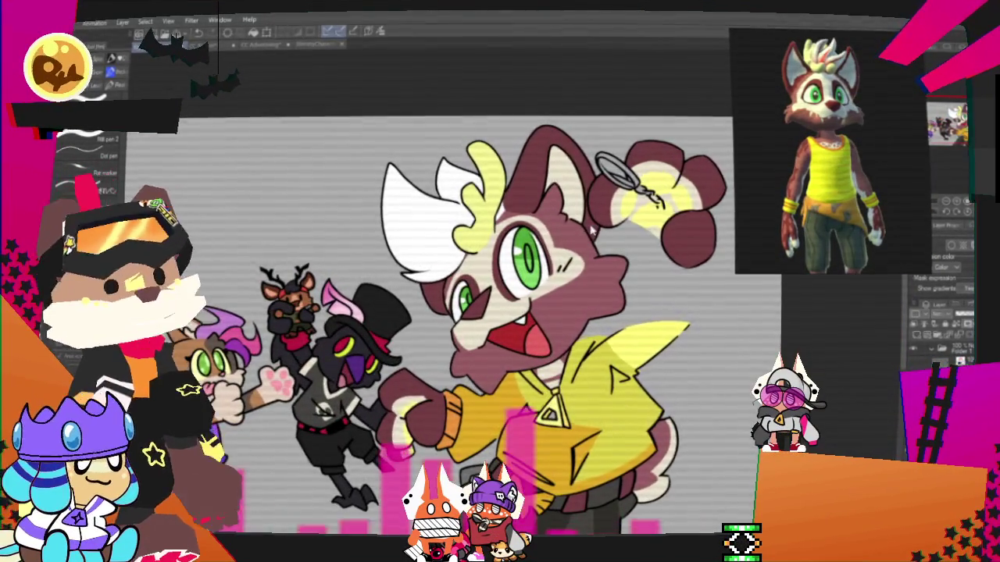
pyautogui.scroll(-1, 584, 231)
pyautogui.scroll(1, 617, 182)
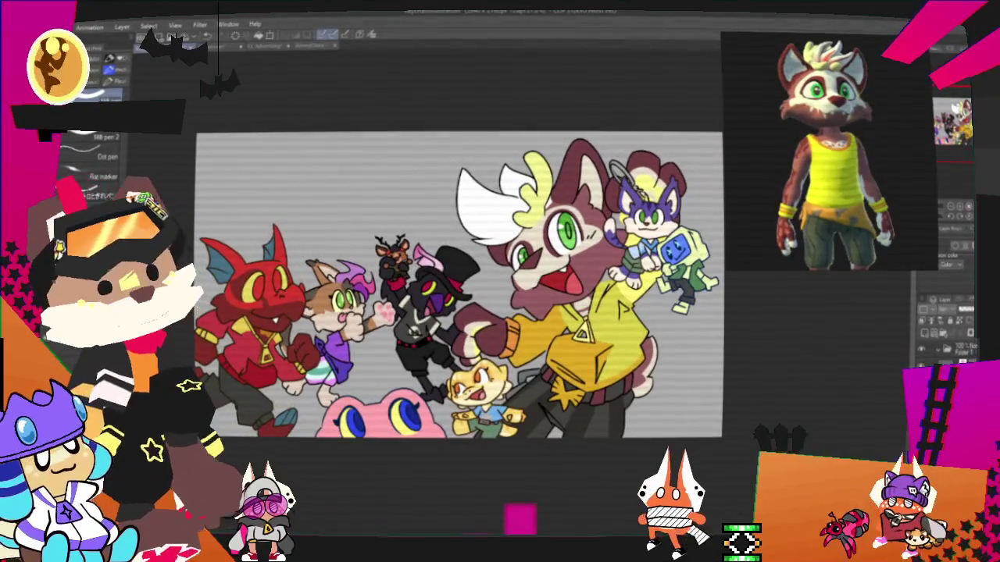
# Make the background sketch layer visible, confirm its placement, and zoom to view the full scene.
pyautogui.click(967, 344)
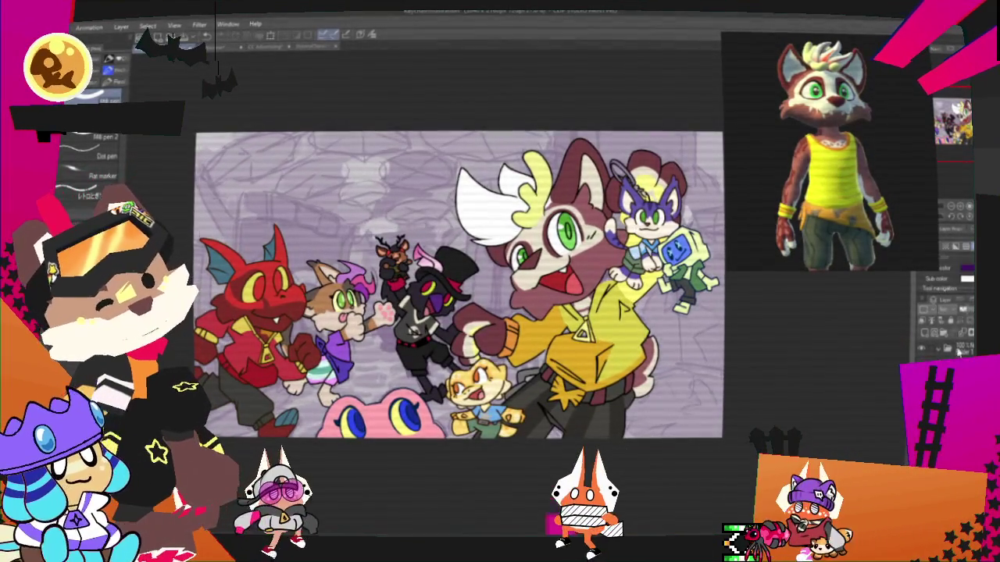
pyautogui.hotkey('ctrl', 't')
pyautogui.press('Return')
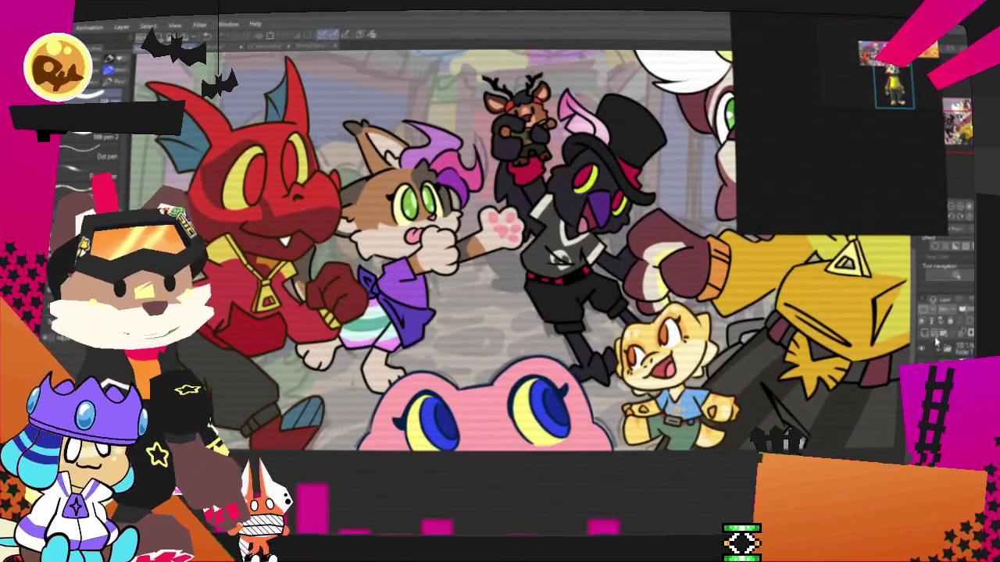
pyautogui.scroll(5, 840, 175)
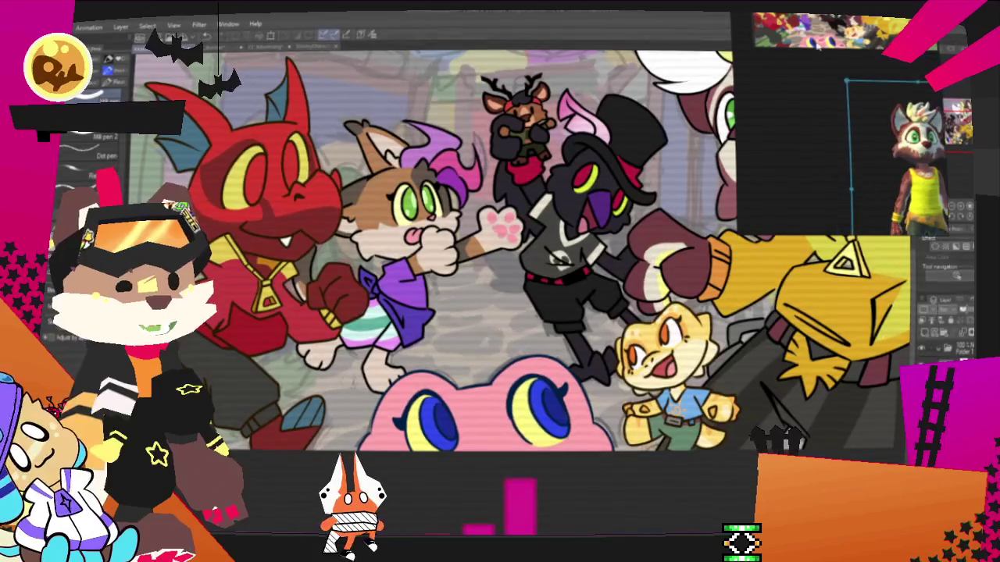
pyautogui.scroll(3, 817, 69)
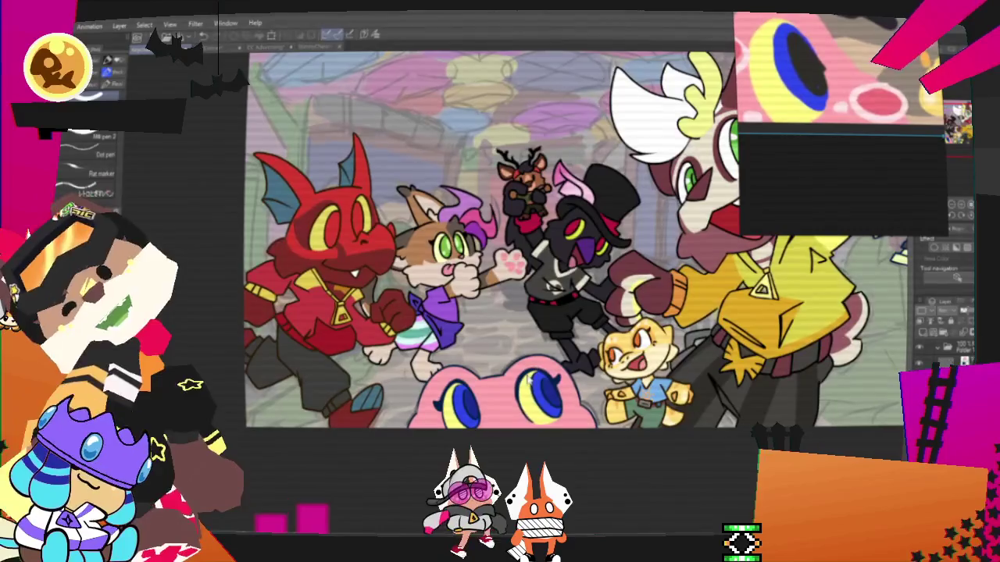
pyautogui.scroll(-5, 485, 293)
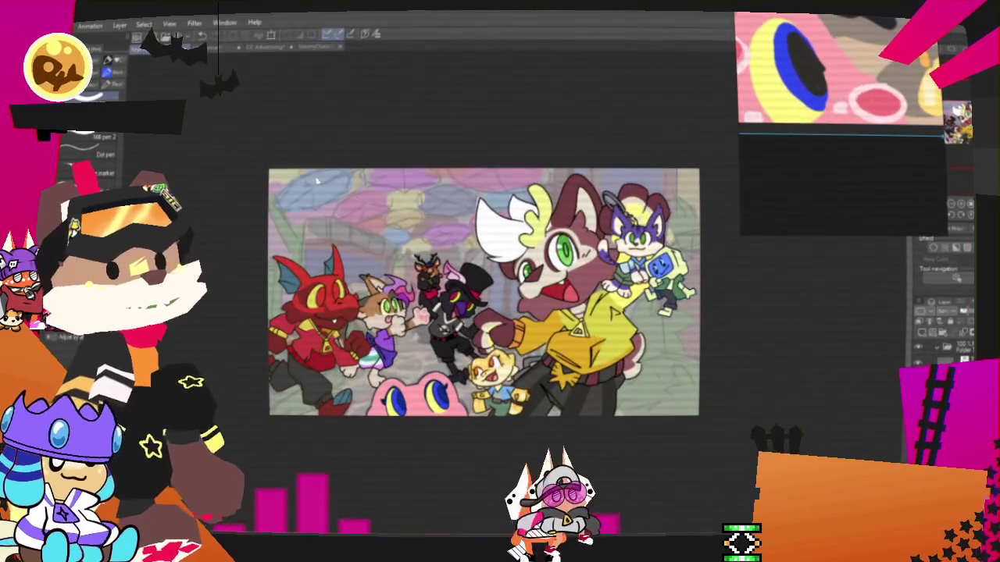